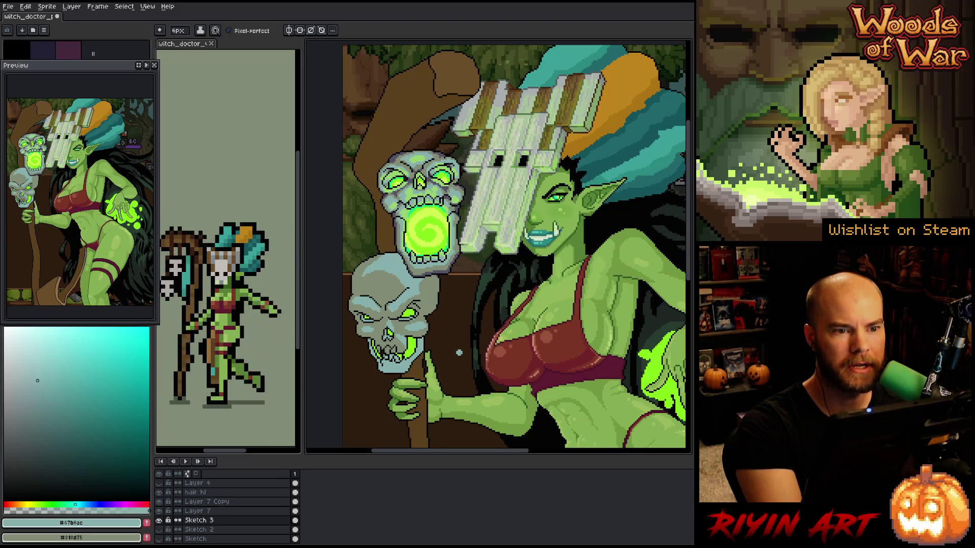
Shade the staff skulls with the pencil, alternating between pale teal #87b0ac and grey-green #818d75
{"action": "key", "text": "x"}
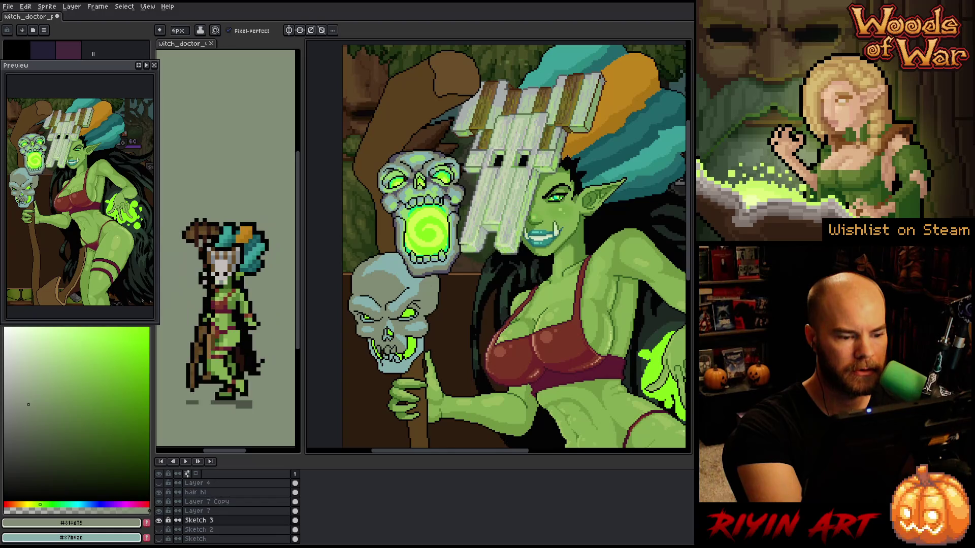
{"action": "key", "text": "x"}
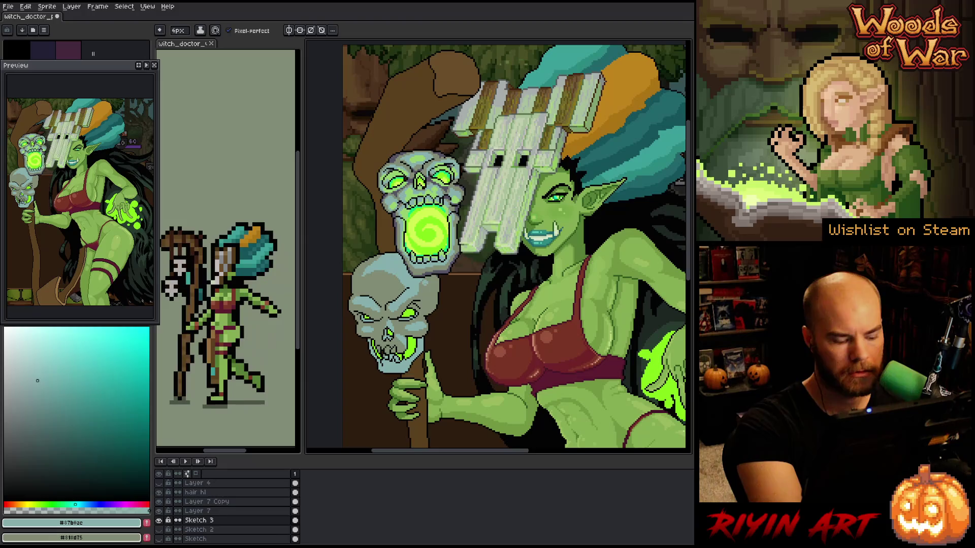
{"action": "key", "text": "x"}
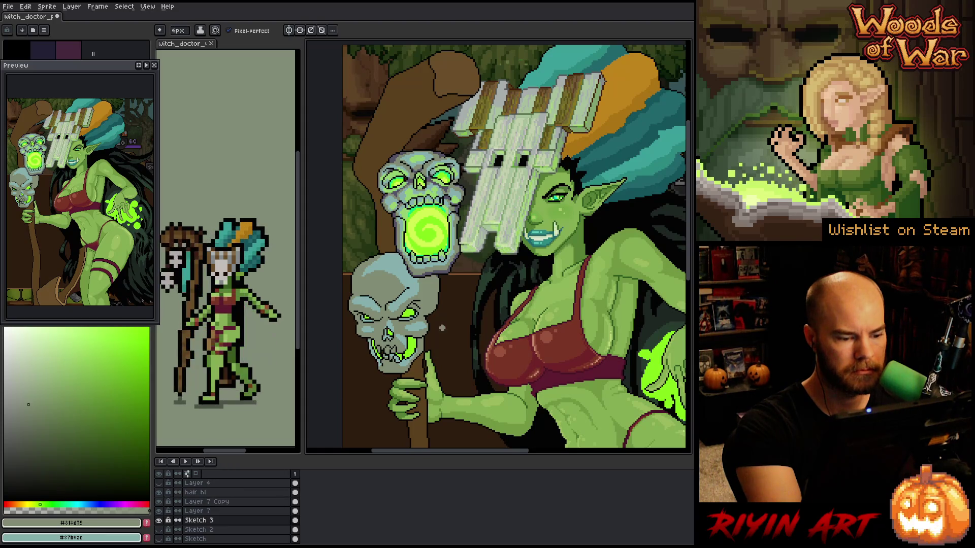
{"action": "key", "text": "x"}
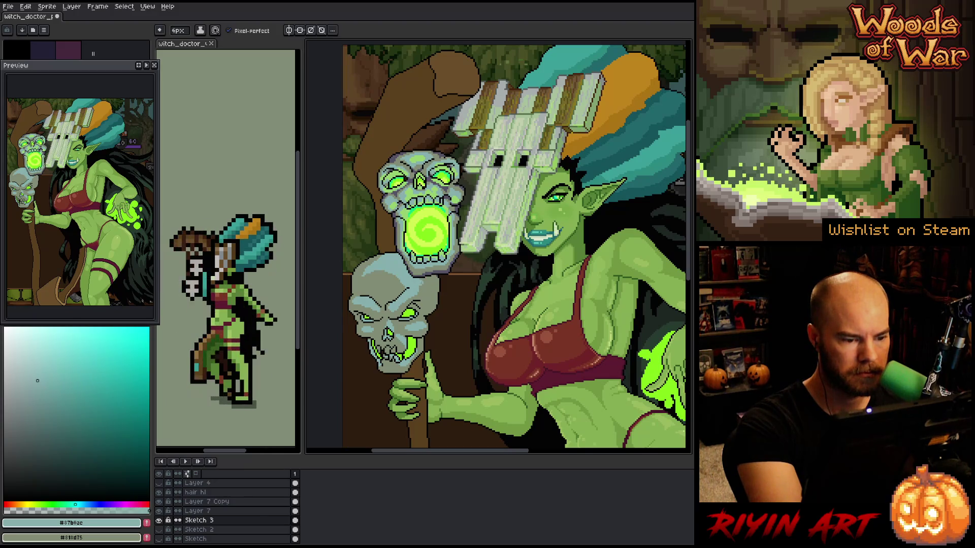
Redraw the lower skull's outline in sampled #555165, then add #97d270 green glow pixels
{"action": "key", "text": "i"}
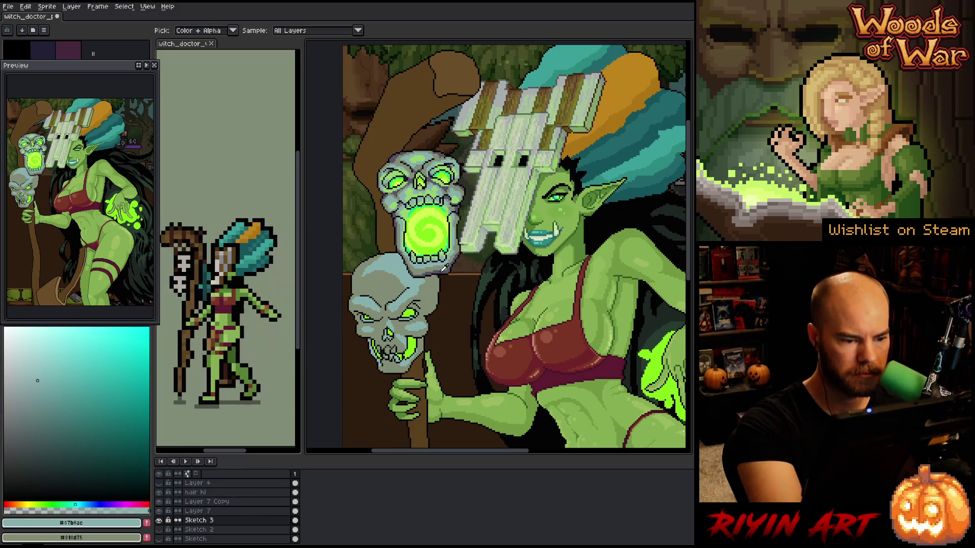
{"action": "left_click", "coordinate": [443, 269]}
{"action": "key", "text": "b"}
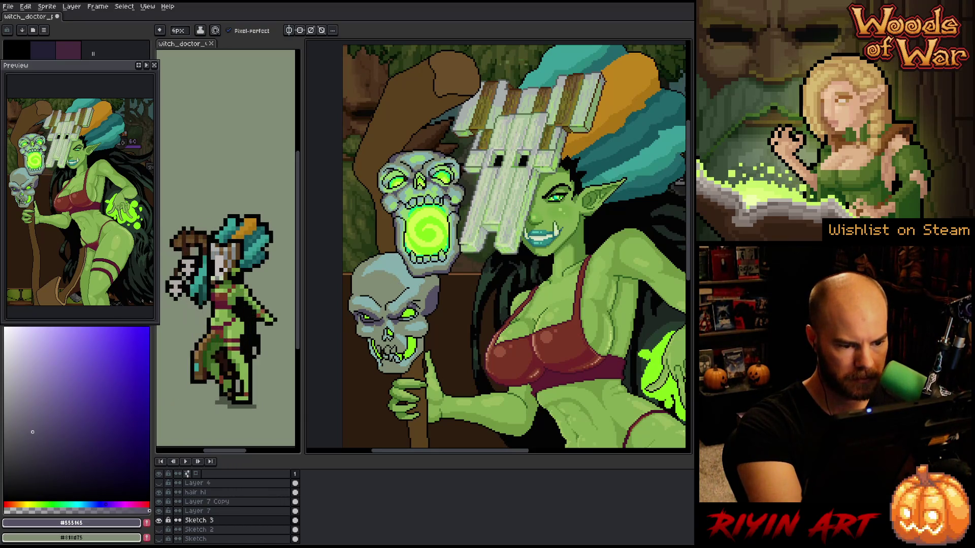
{"action": "key", "text": "x"}
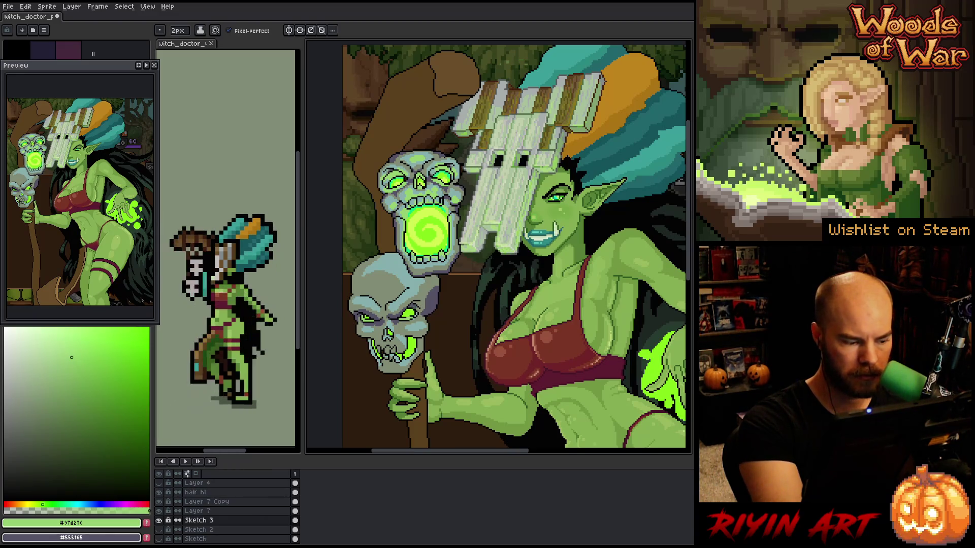
Pencil in the lower skull's jaw and teeth using the dark outline colour and sampled grey-green #818d75
{"action": "key", "text": "x"}
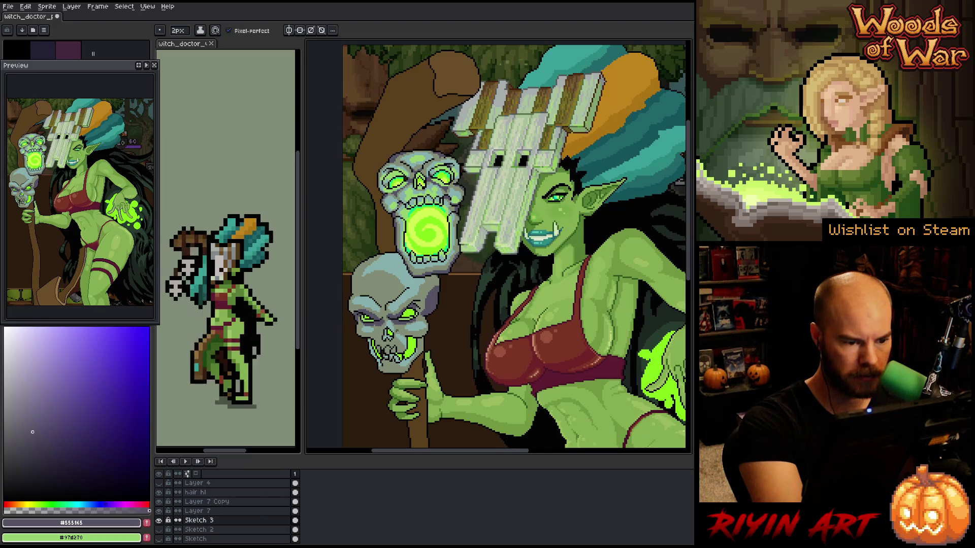
{"action": "key", "text": "i"}
{"action": "left_click", "coordinate": [404, 326], "text": "alt"}
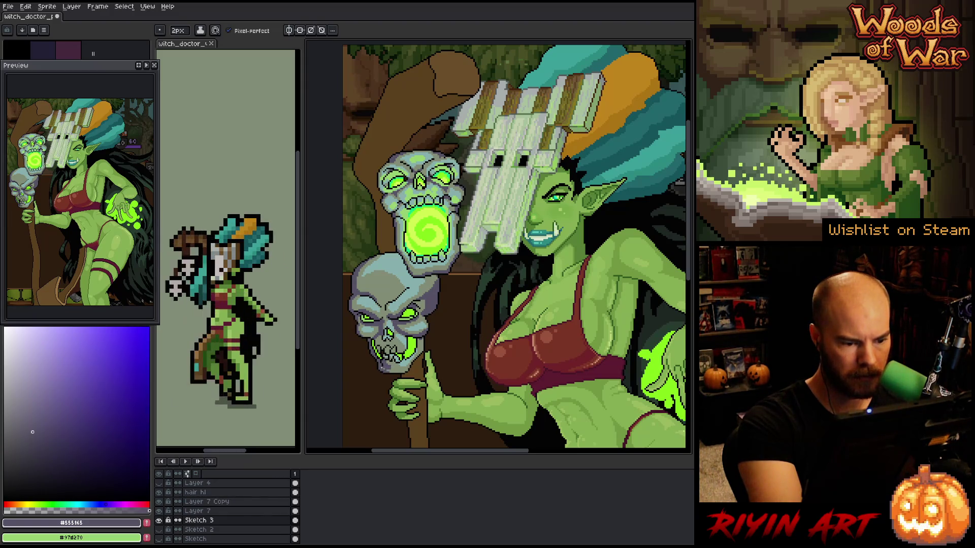
Paint the lower skull's pale highlights and eye glow, sampling its grey-green, outline, teal and bright green
{"action": "left_click", "coordinate": [385, 370], "text": "alt"}
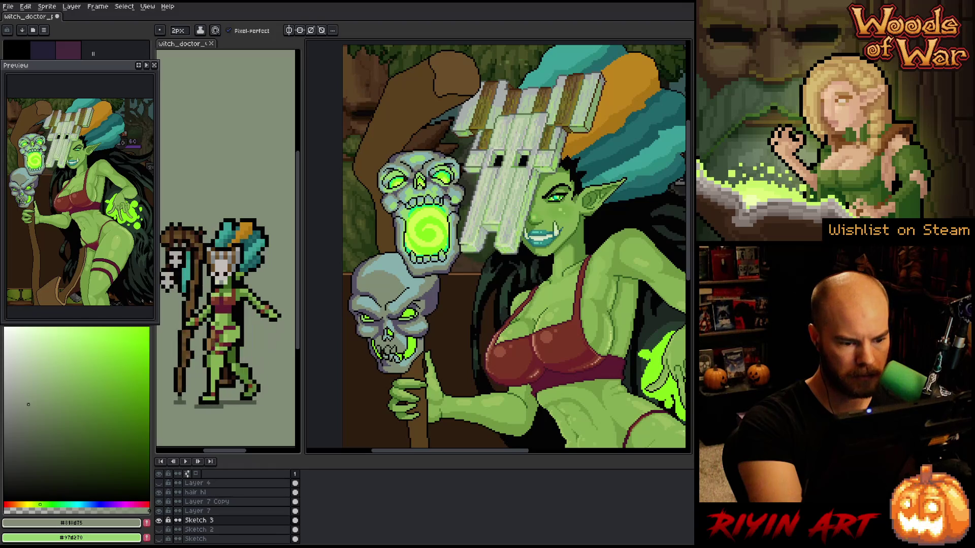
{"action": "left_click", "coordinate": [393, 361], "text": "alt"}
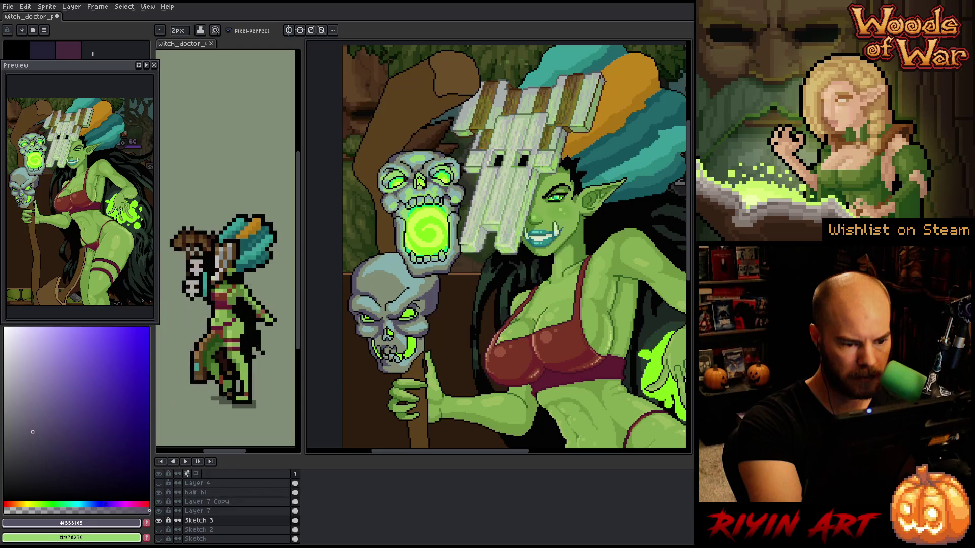
{"action": "left_click", "coordinate": [390, 339], "text": "alt"}
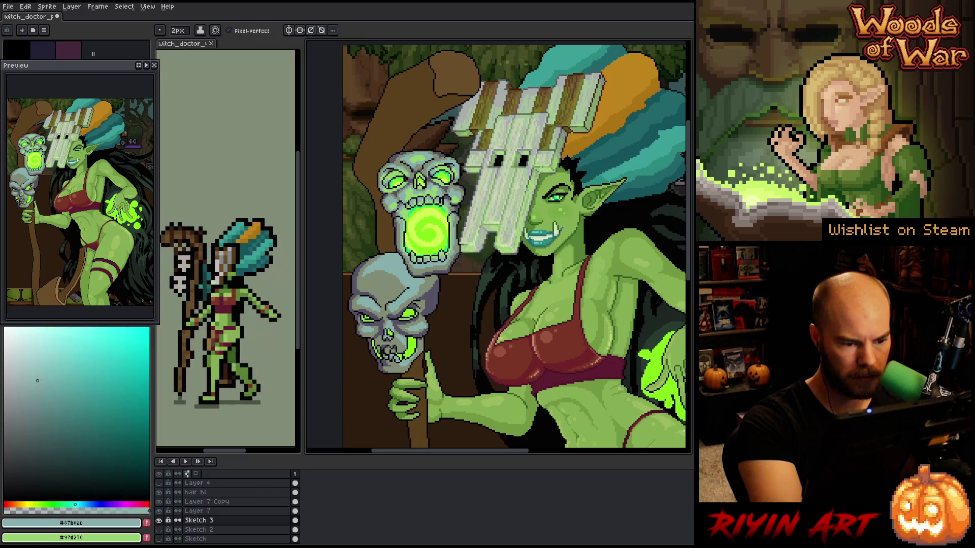
{"action": "left_click", "coordinate": [409, 316], "text": "alt"}
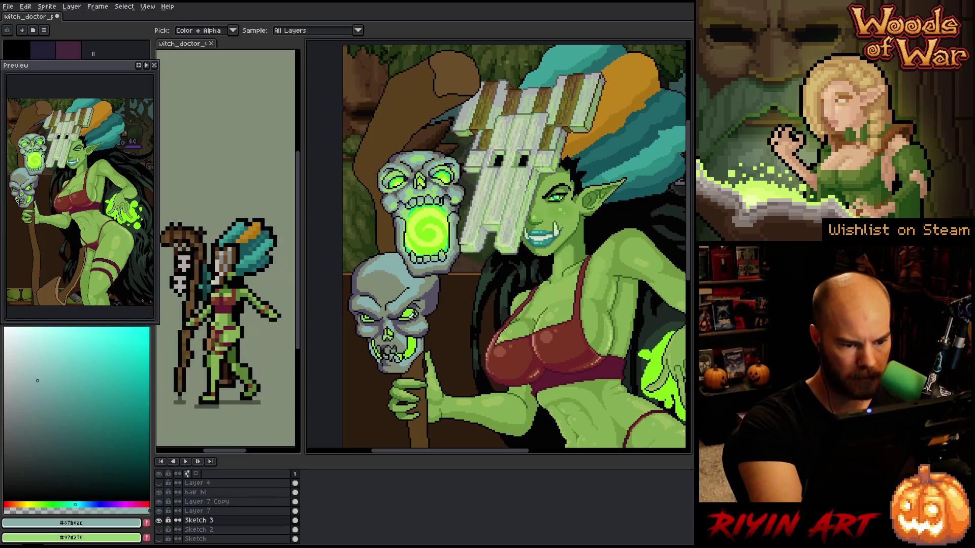
{"action": "left_click", "coordinate": [410, 316], "text": "alt"}
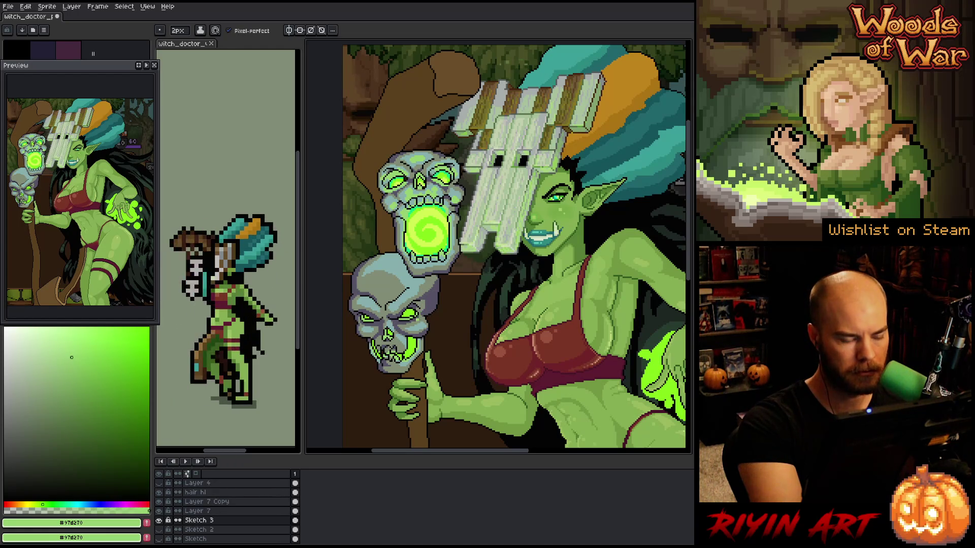
Paint teal #87b0ae shading, #555165 outline and green details on the lower skull, sampling each from the canvas
{"action": "left_click", "coordinate": [407, 336], "text": "alt"}
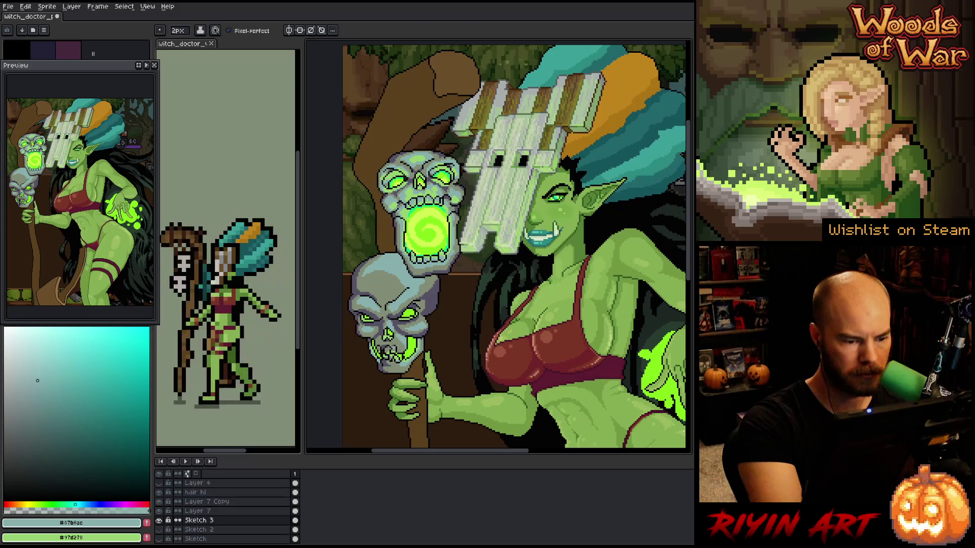
{"action": "left_click", "coordinate": [387, 343], "text": "alt"}
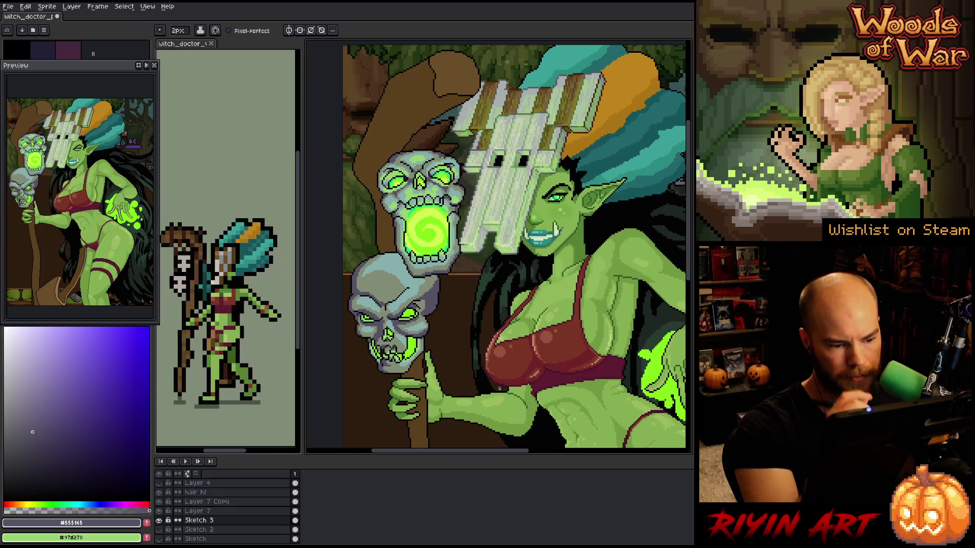
{"action": "left_click", "coordinate": [397, 345], "text": "alt"}
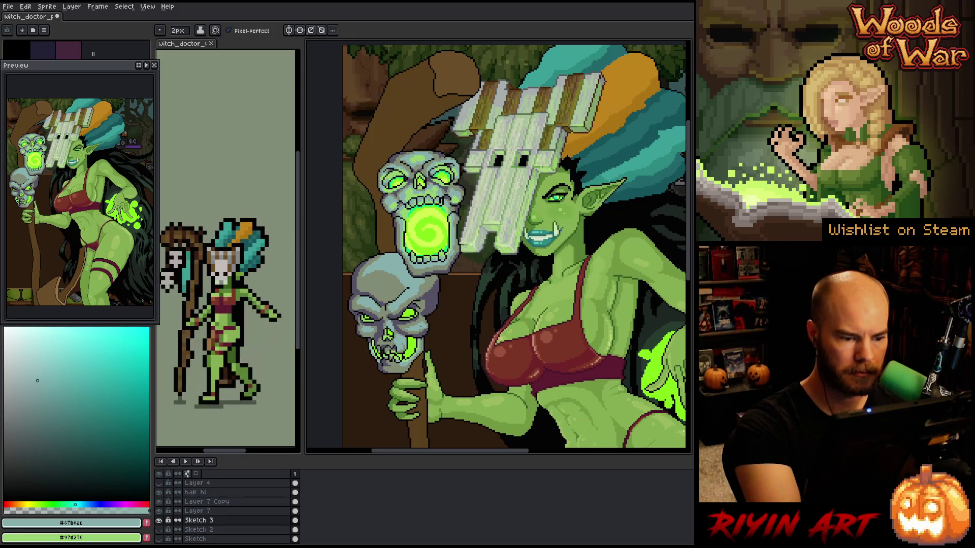
{"action": "left_click", "coordinate": [431, 319], "text": "alt"}
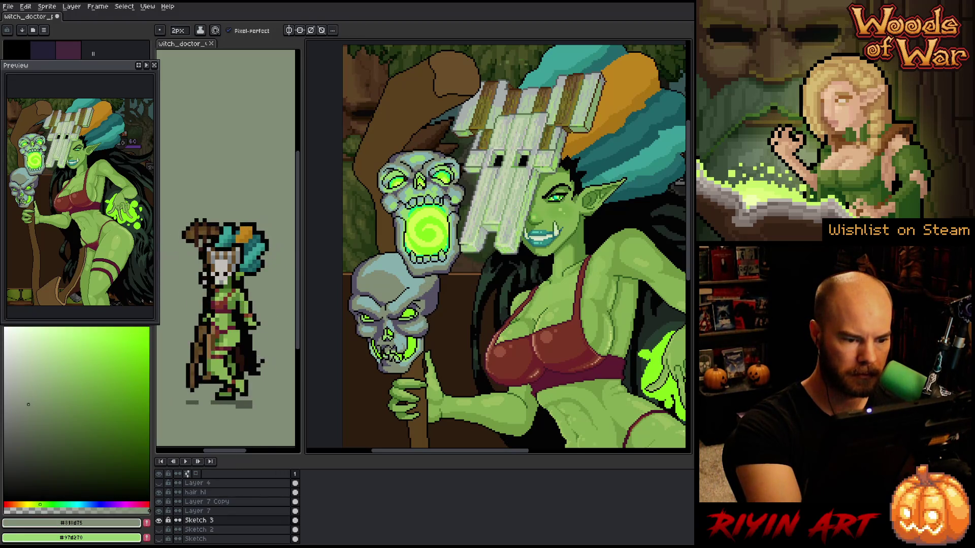
{"action": "left_click", "coordinate": [390, 242], "text": "alt"}
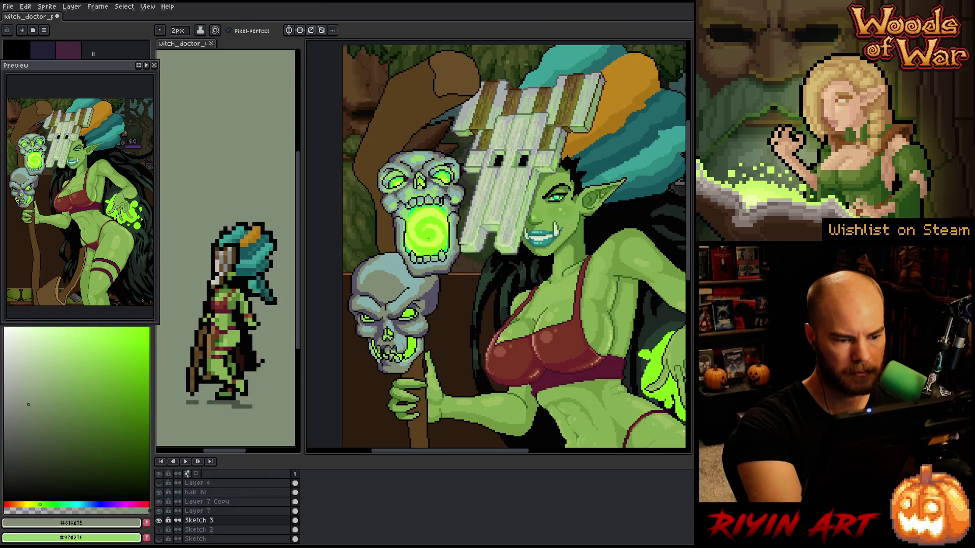
{"action": "left_click", "coordinate": [406, 270], "text": "alt"}
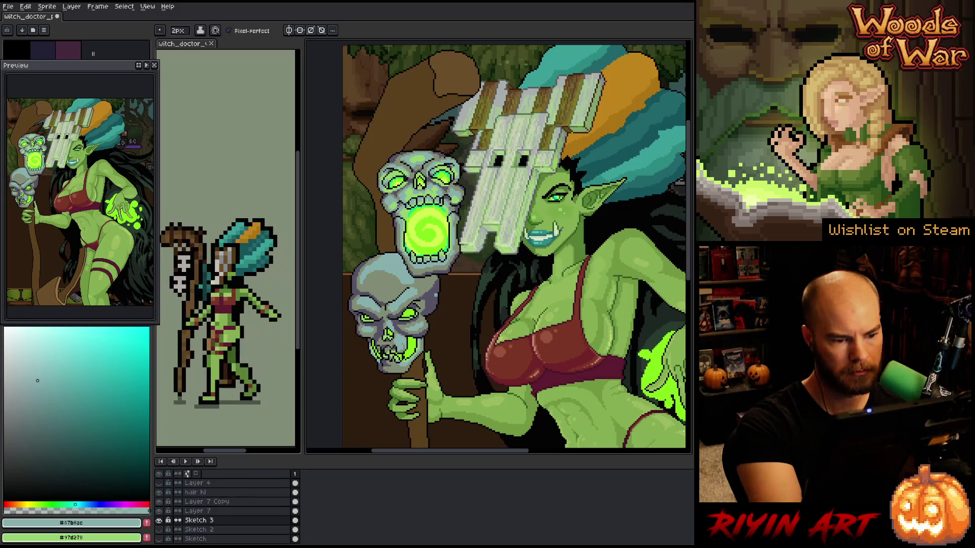
{"action": "left_click", "coordinate": [435, 297], "text": "alt"}
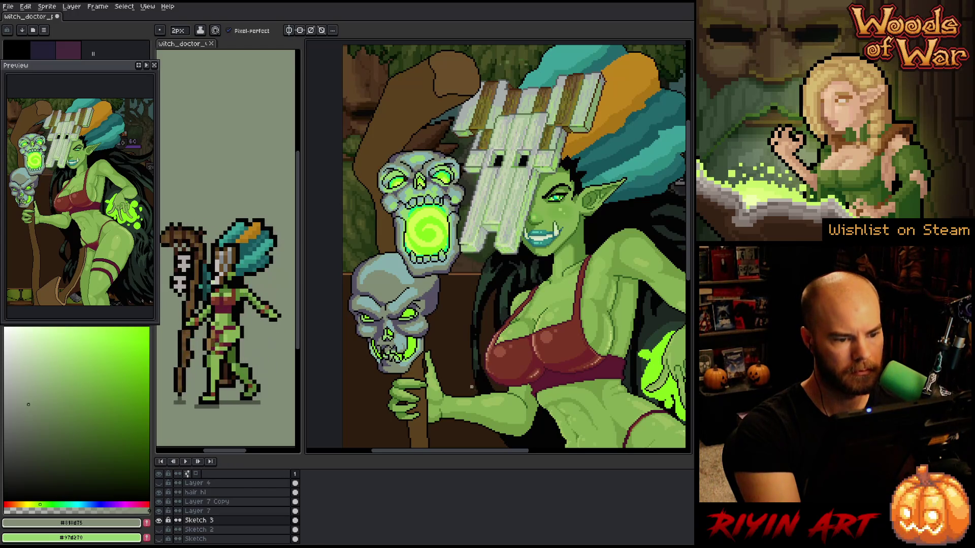
Add grey-green and pale teal shading pixels plus outline touches to the lower staff skull
{"action": "left_click", "coordinate": [386, 284], "text": "alt"}
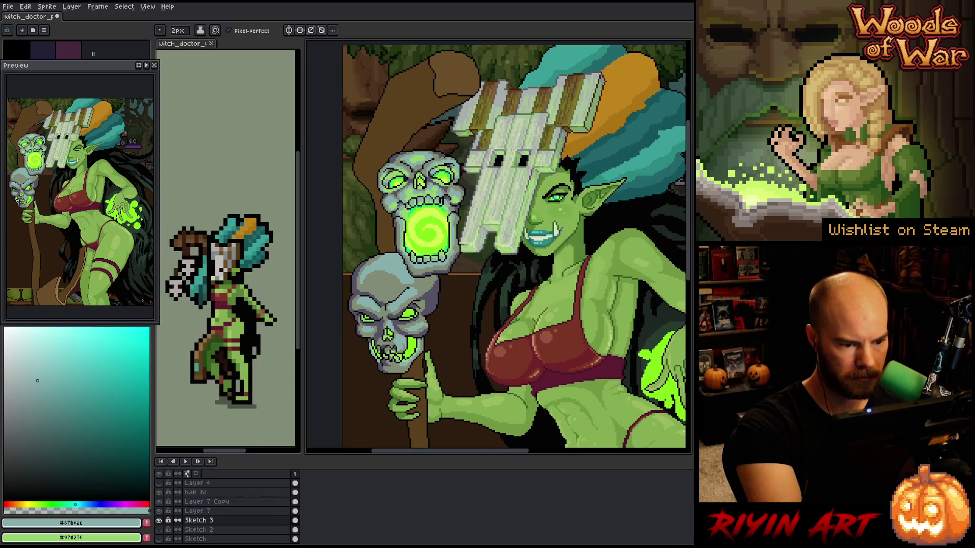
{"action": "left_click", "coordinate": [385, 284], "text": "alt"}
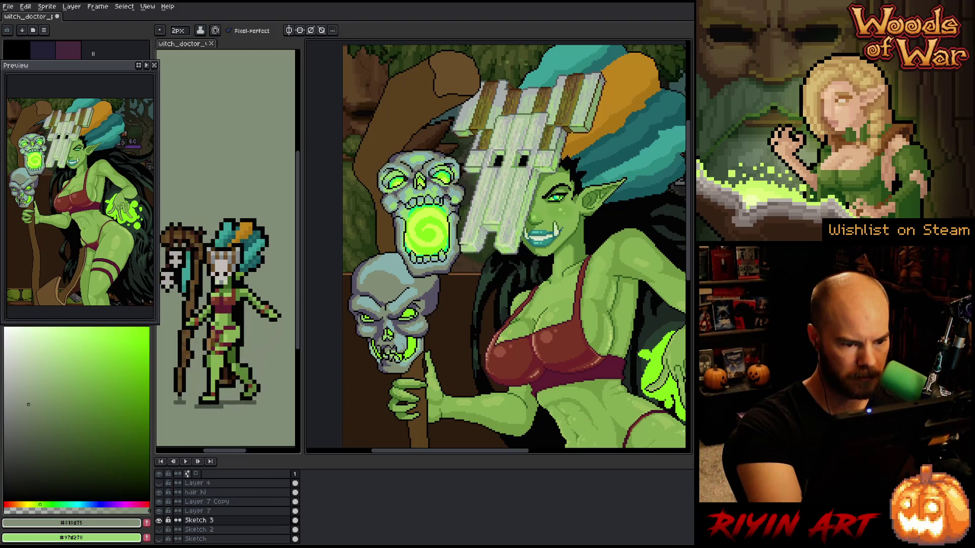
{"action": "left_click", "coordinate": [421, 303], "text": "alt"}
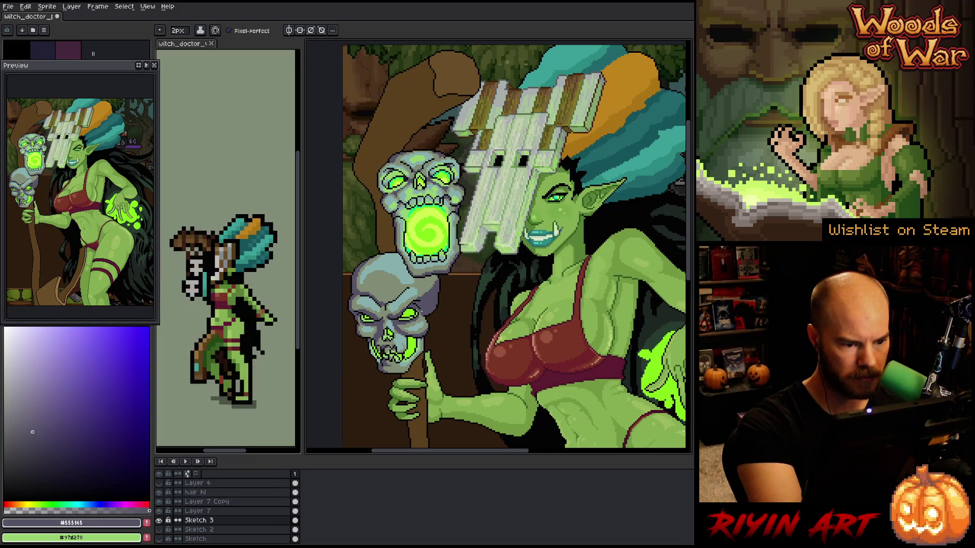
{"action": "left_click", "coordinate": [428, 324], "text": "alt"}
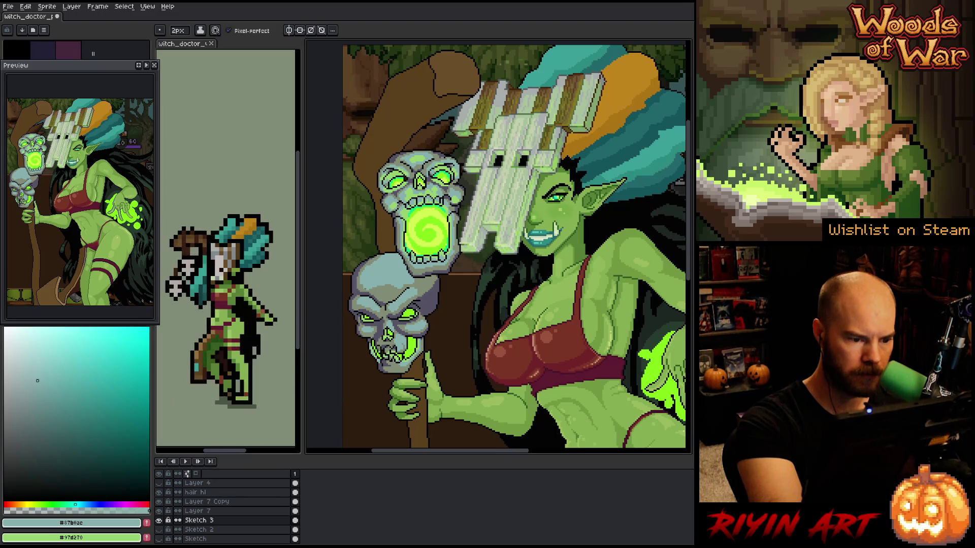
{"action": "left_click", "coordinate": [363, 280], "text": "alt"}
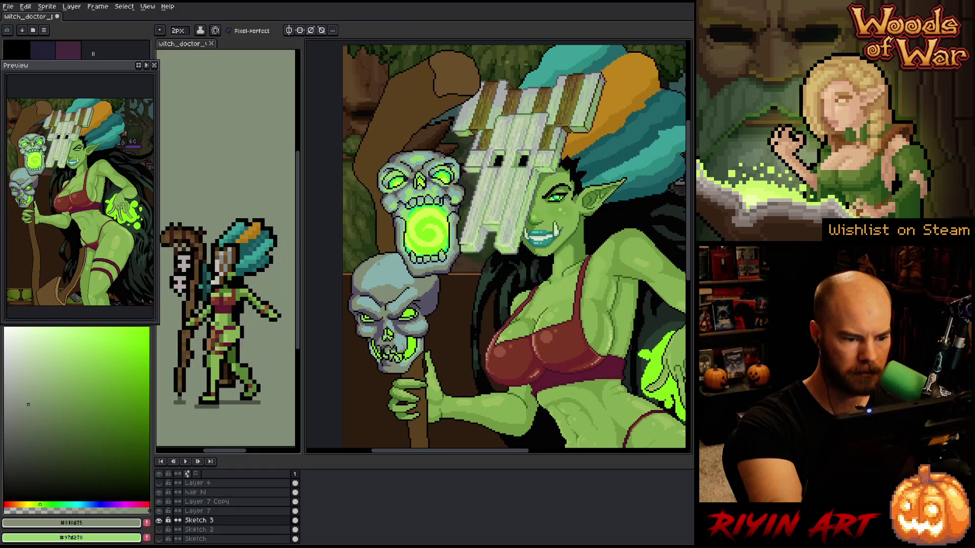
{"action": "left_click", "coordinate": [364, 276], "text": "alt"}
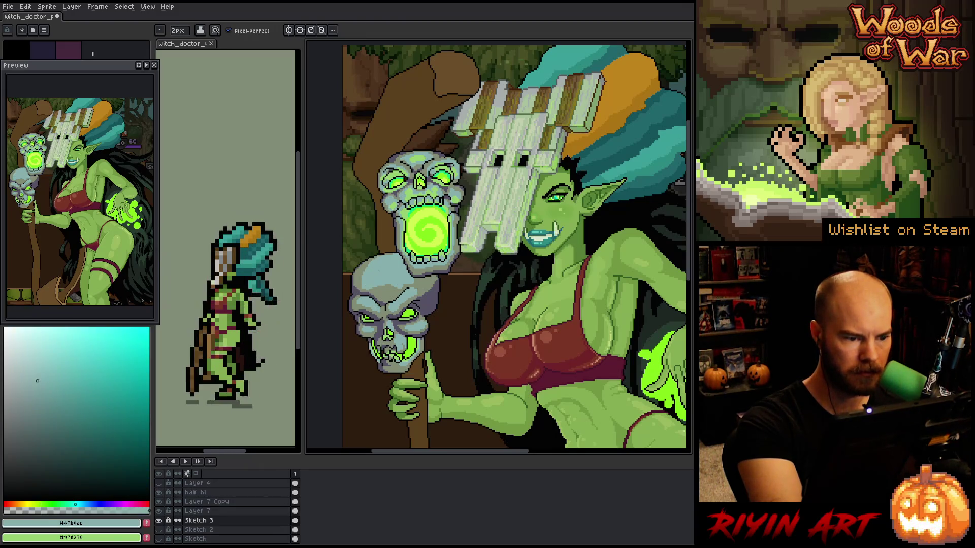
{"action": "left_click", "coordinate": [366, 287], "text": "alt"}
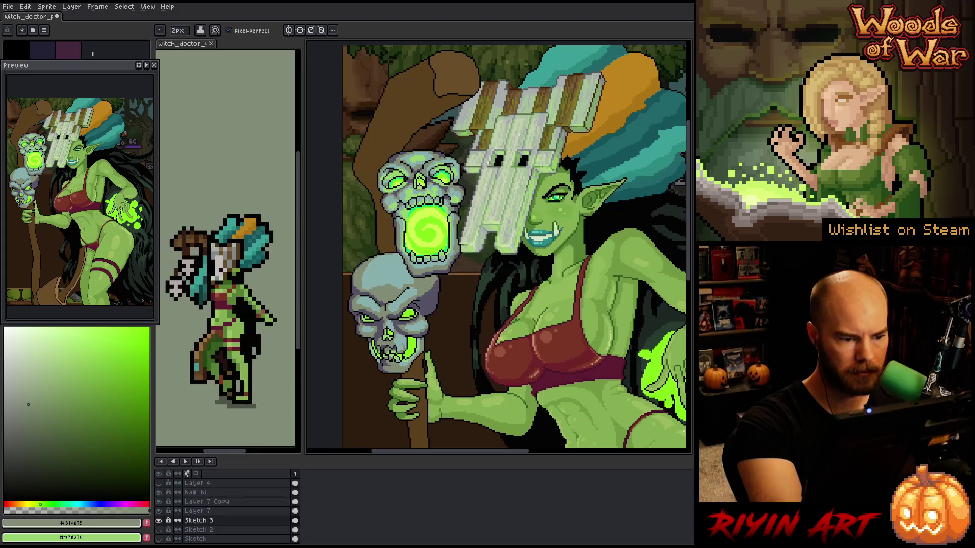
{"action": "left_click", "coordinate": [364, 276], "text": "alt"}
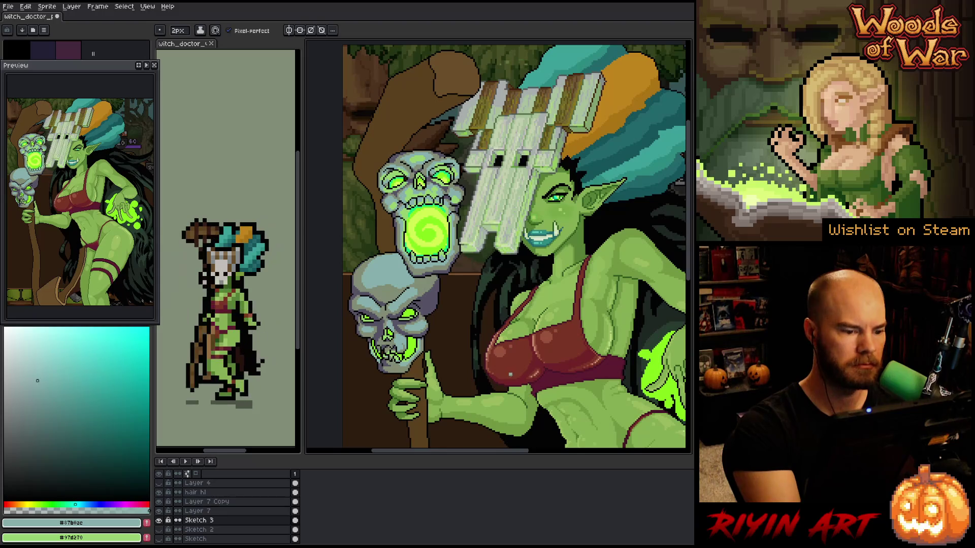
{"action": "left_click", "coordinate": [229, 153], "text": "alt"}
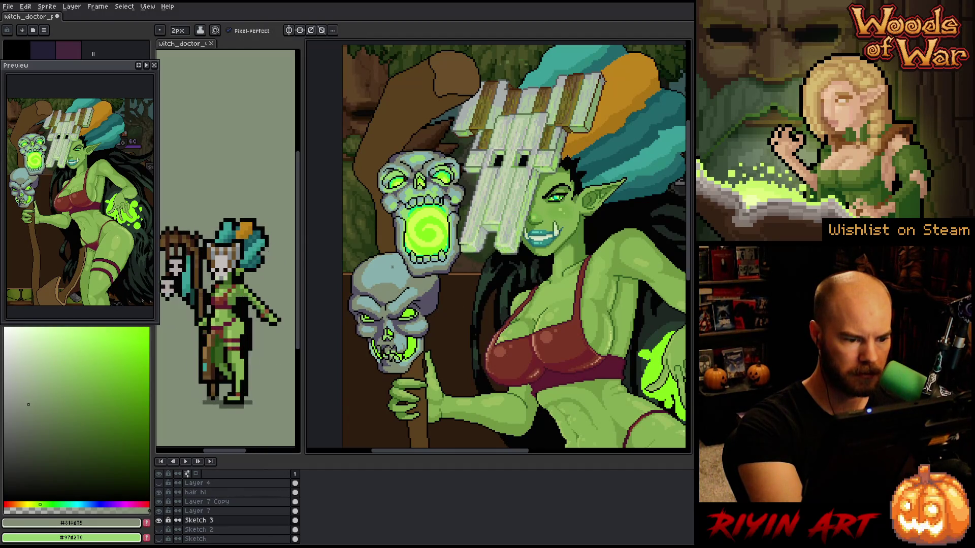
Add teal, grey-green and dark outline shading to the lower skull and save the sprite
{"action": "left_click", "coordinate": [406, 167], "text": "alt"}
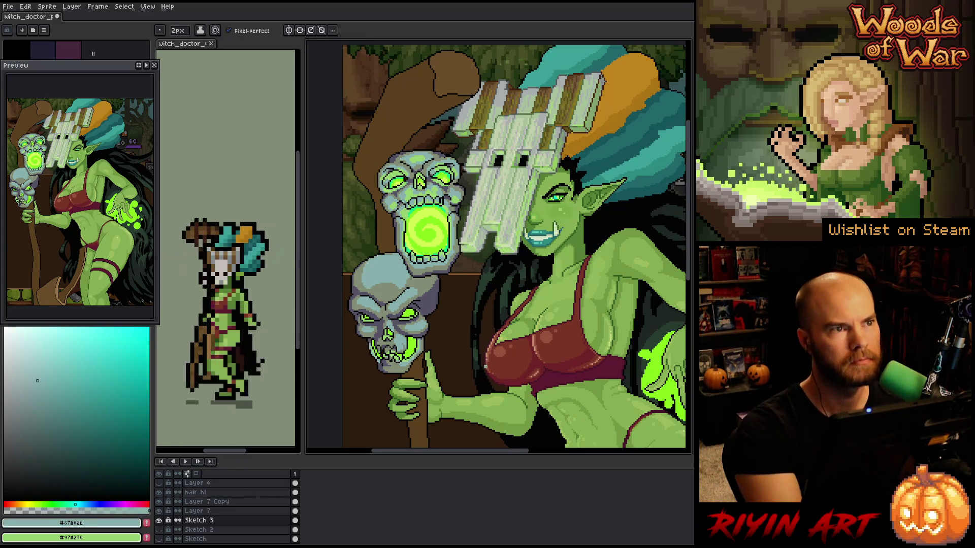
{"action": "left_click", "coordinate": [481, 366], "text": "alt"}
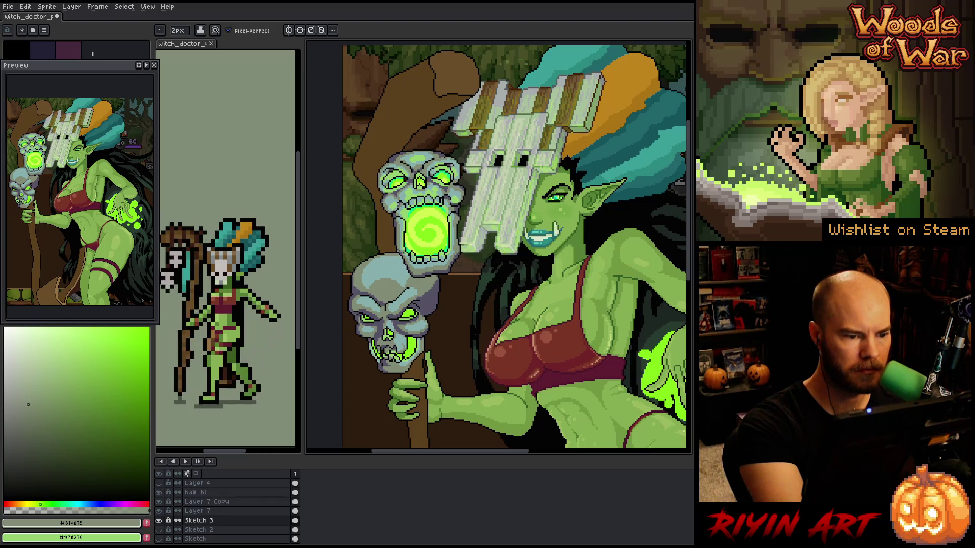
{"action": "left_click", "coordinate": [434, 258], "text": "alt"}
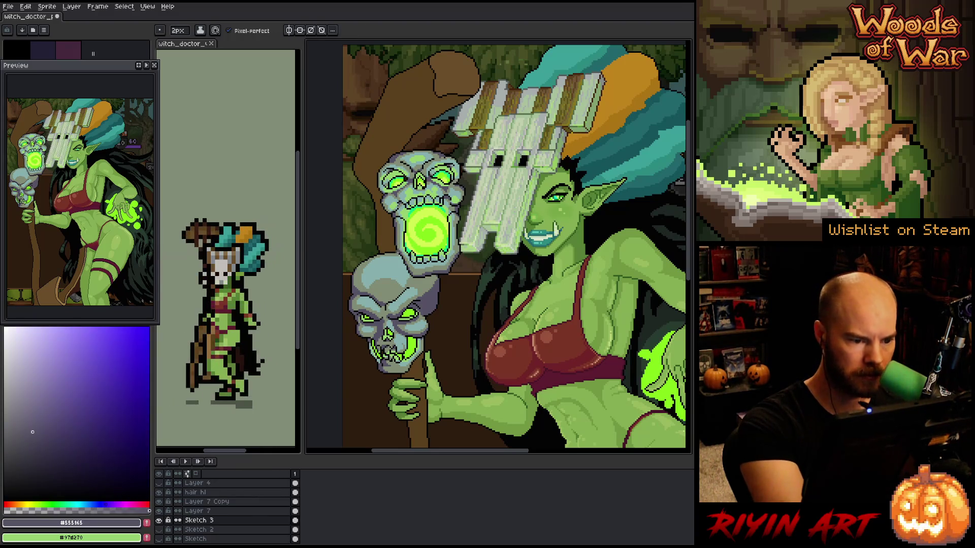
{"action": "left_click", "coordinate": [401, 305], "text": "alt"}
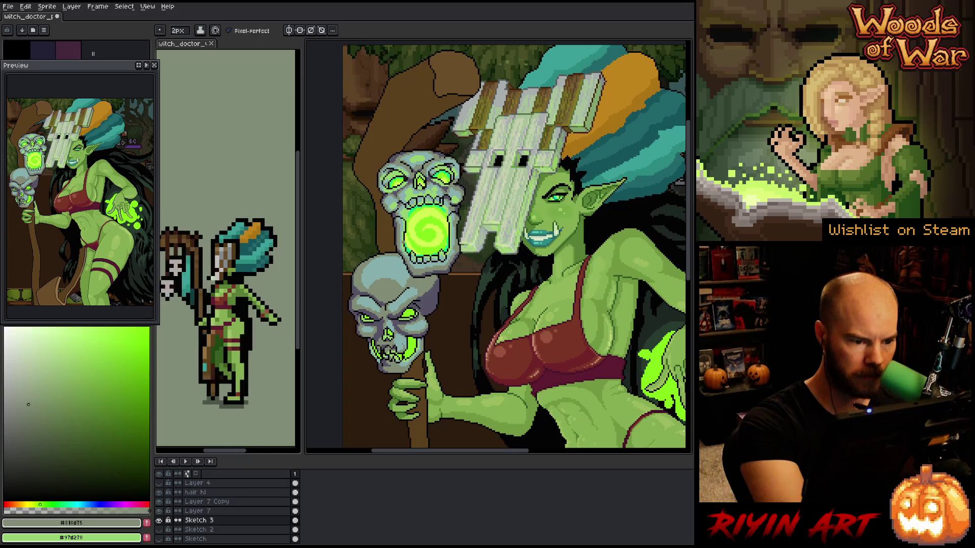
{"action": "left_click", "coordinate": [406, 172], "text": "alt"}
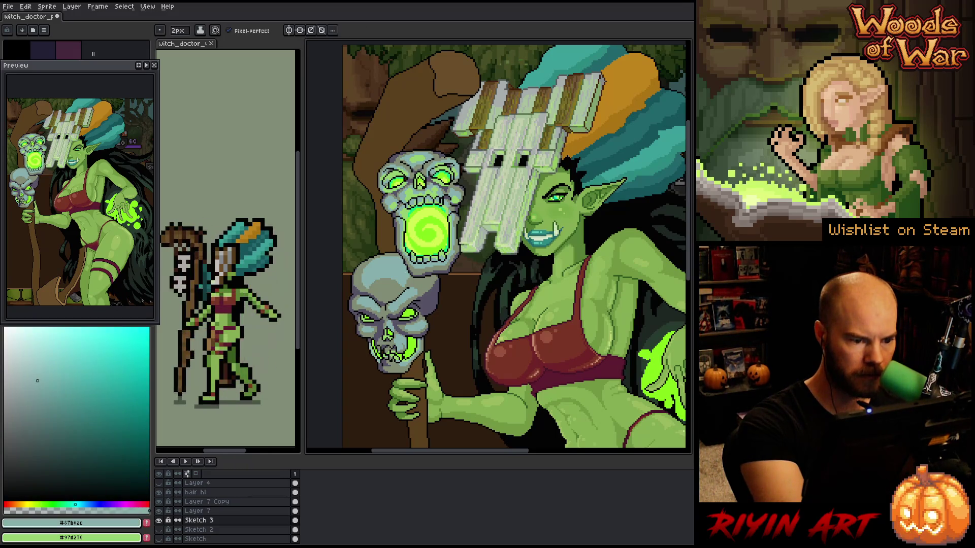
{"action": "key", "text": "ctrl+s"}
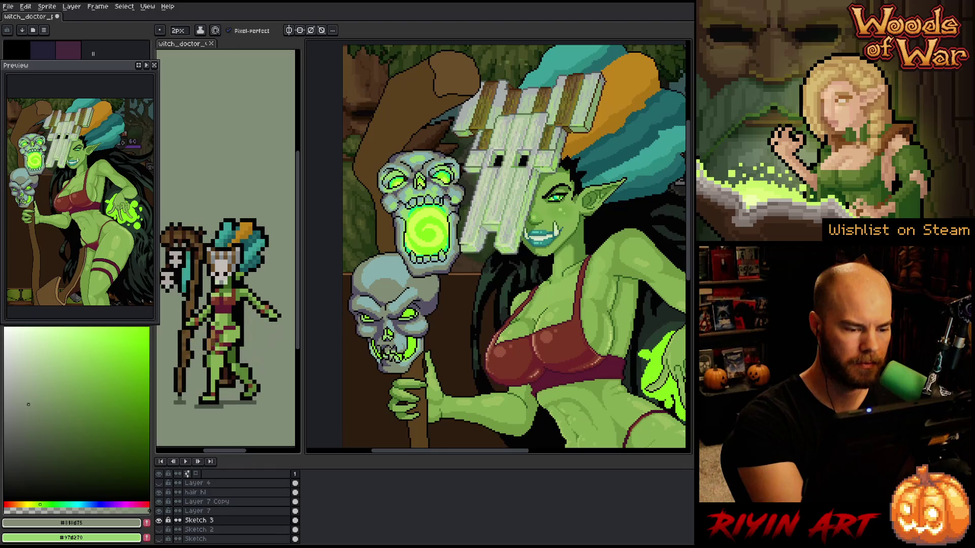
Paint green glow and teal-grey shading on the skull, briefly trying Paint Bucket before returning to the pencil
{"action": "left_click", "coordinate": [391, 329], "text": "alt"}
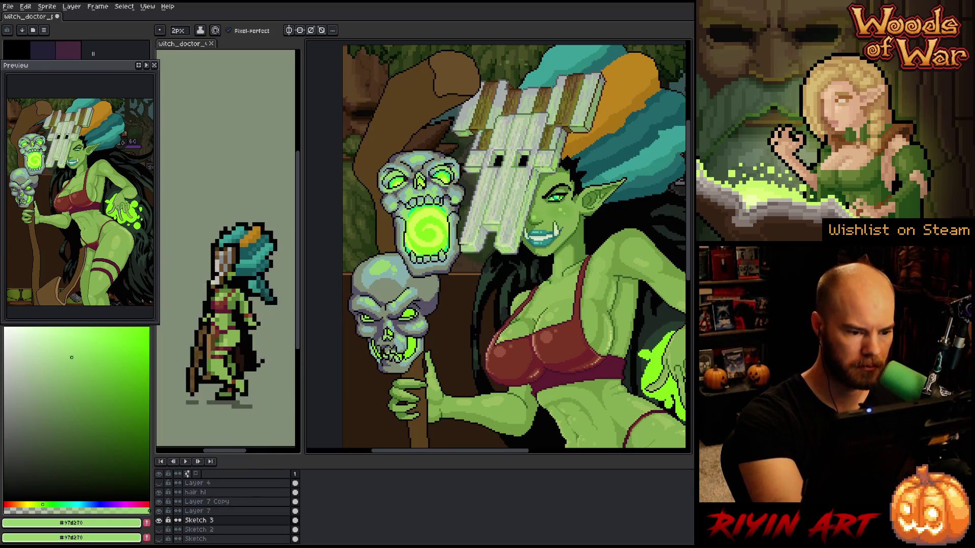
{"action": "left_click", "coordinate": [375, 285], "text": "alt"}
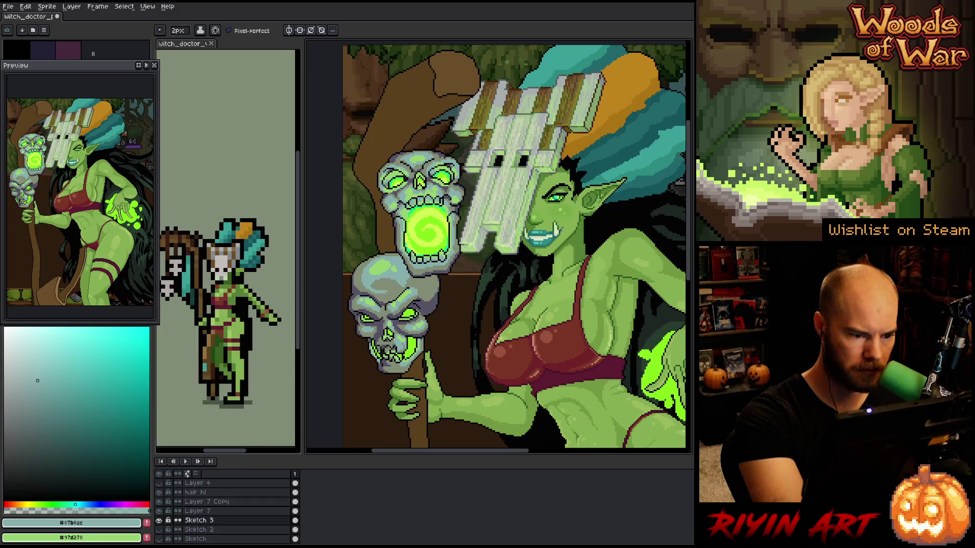
{"action": "key", "text": "g"}
{"action": "key", "text": "b"}
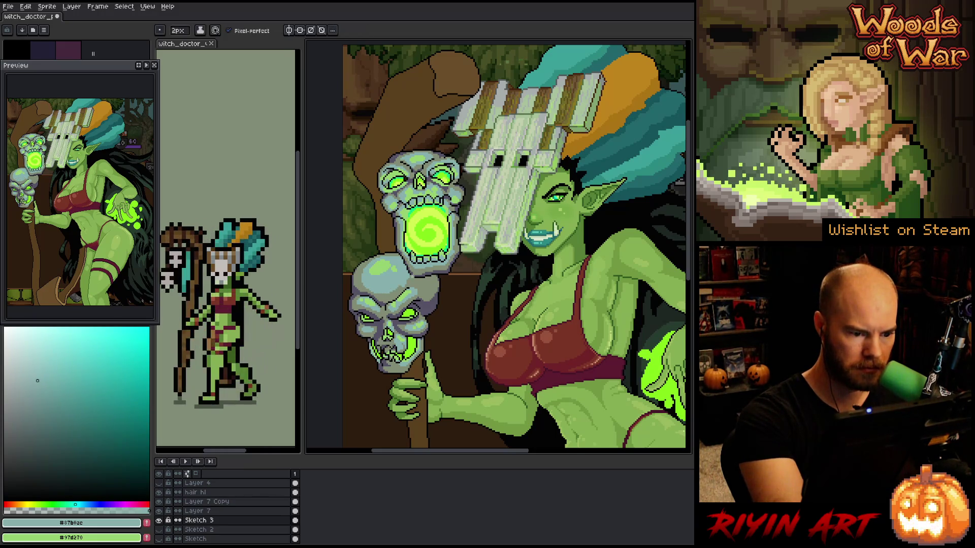
{"action": "left_click", "coordinate": [376, 285], "text": "alt"}
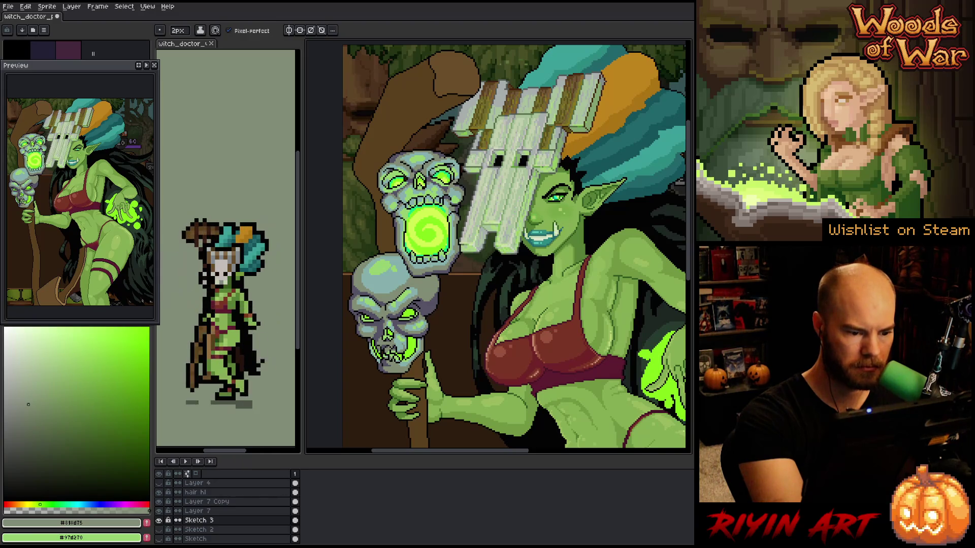
{"action": "left_click", "coordinate": [386, 284], "text": "alt"}
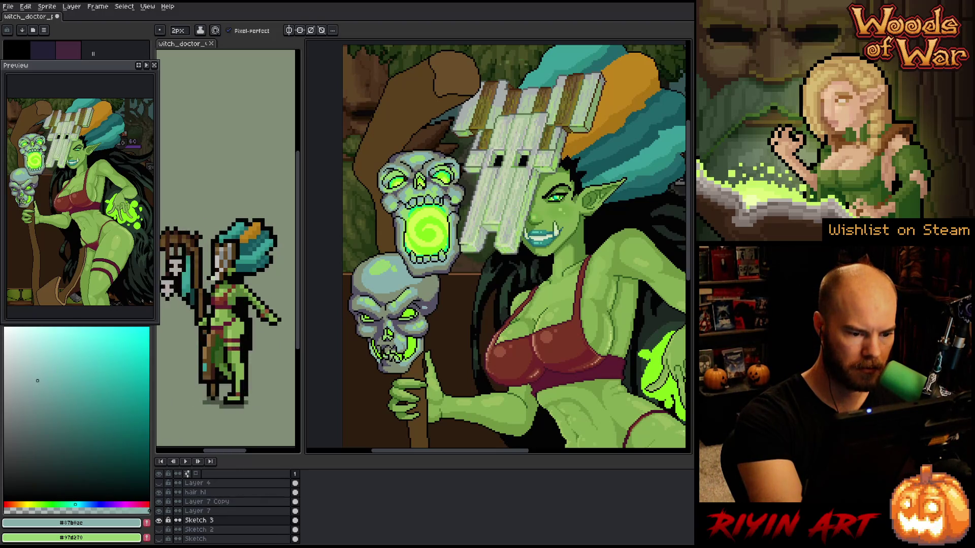
Light the lower skull's jaw with green glow pixels, alternating grey-teal shading and dark outline details
{"action": "left_click", "coordinate": [432, 301], "text": "alt"}
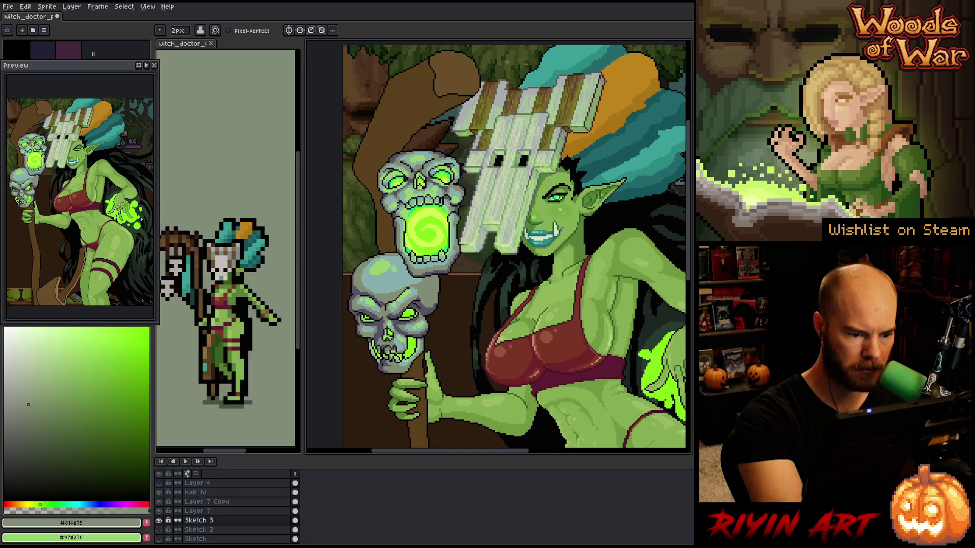
{"action": "left_click", "coordinate": [391, 325], "text": "alt"}
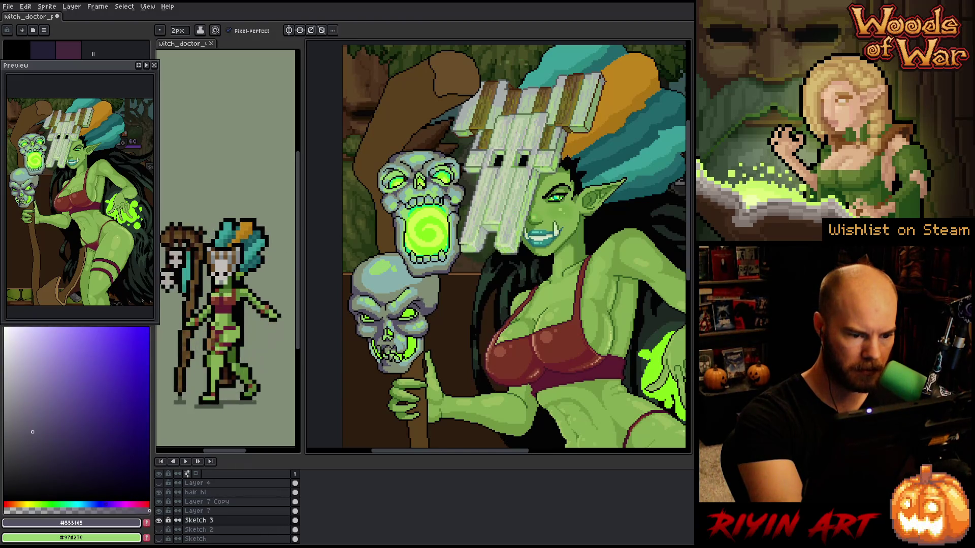
{"action": "left_click", "coordinate": [436, 366], "text": "alt"}
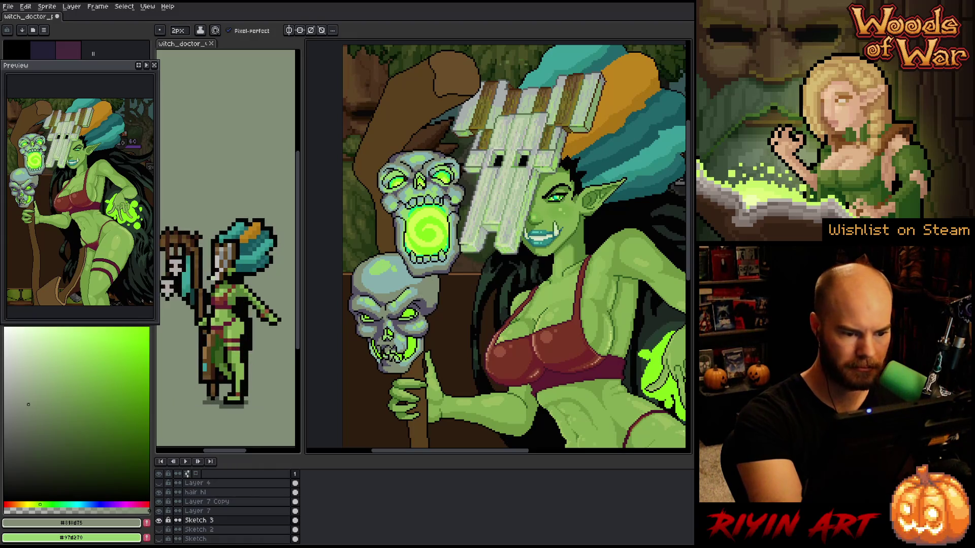
{"action": "left_click", "coordinate": [391, 285], "text": "alt"}
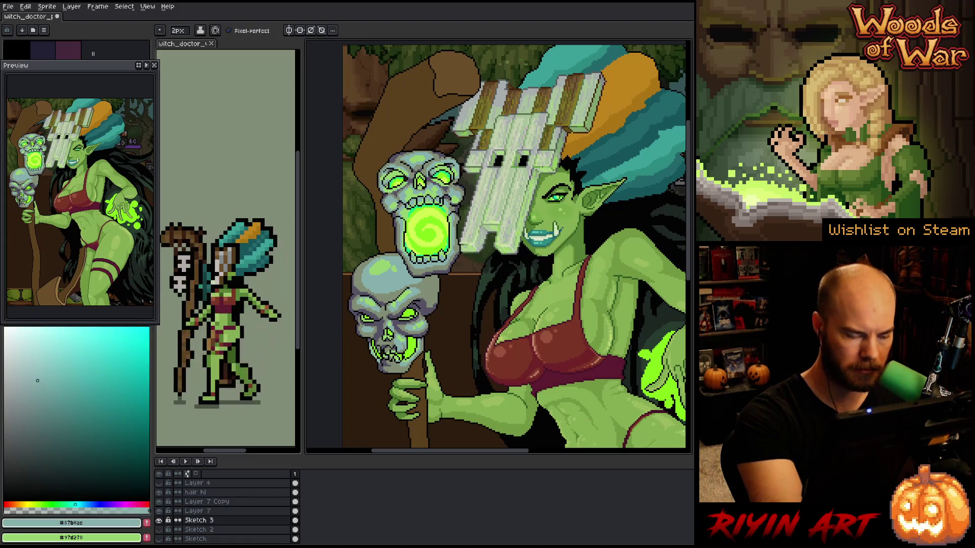
{"action": "left_click", "coordinate": [437, 365], "text": "alt"}
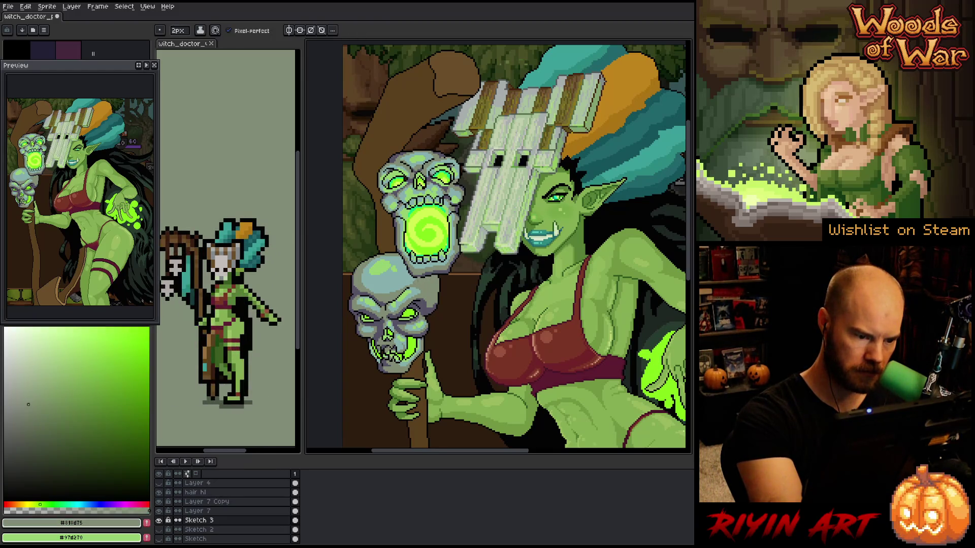
{"action": "left_click", "coordinate": [457, 356], "text": "alt"}
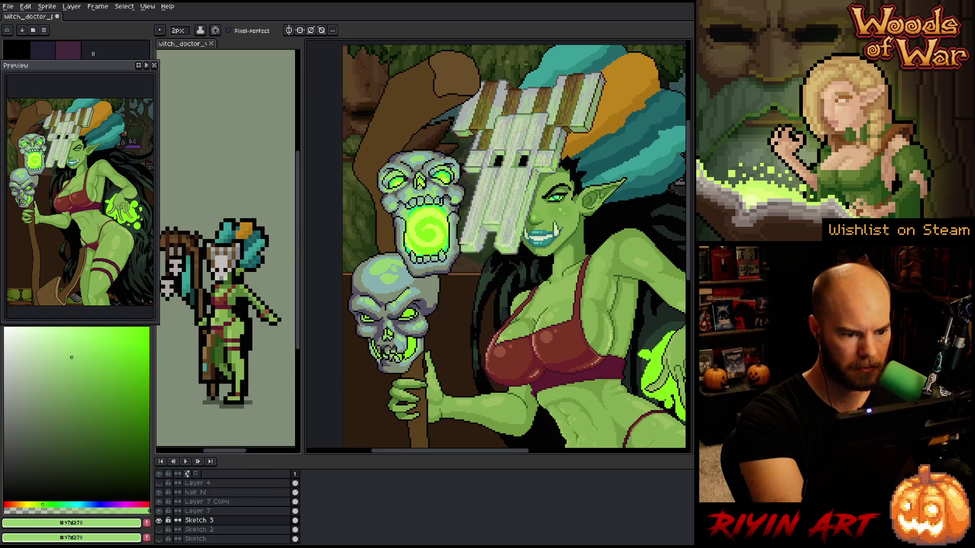
{"action": "left_click", "coordinate": [386, 248], "text": "alt"}
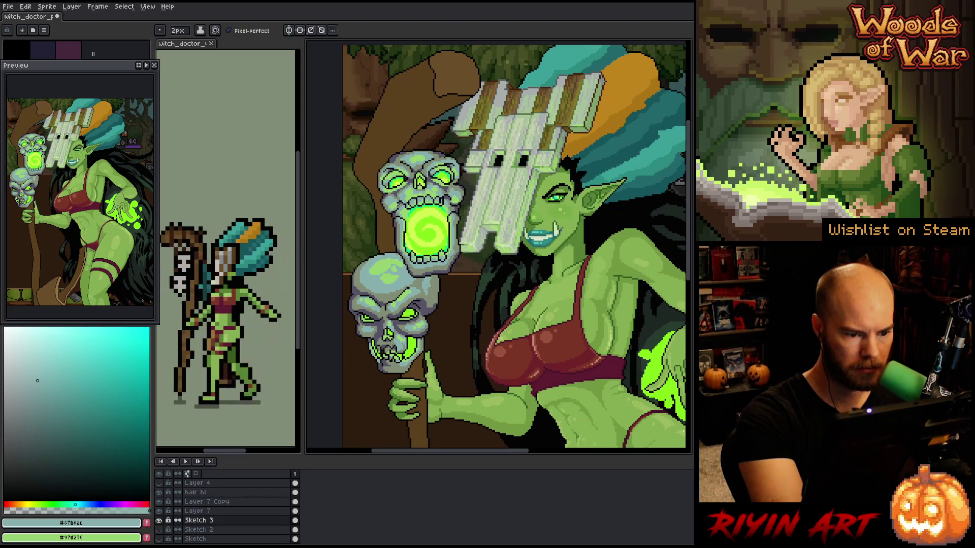
{"action": "left_click", "coordinate": [435, 292], "text": "alt"}
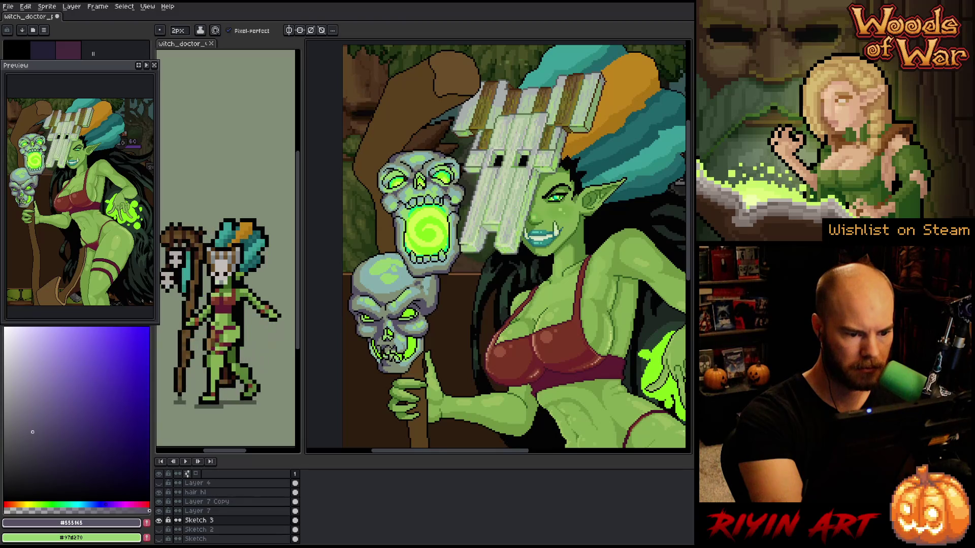
Keep painting the skulls' grey-green, outline, teal and green glow pixels, sampling each from the canvas
{"action": "left_click", "coordinate": [487, 214], "text": "alt"}
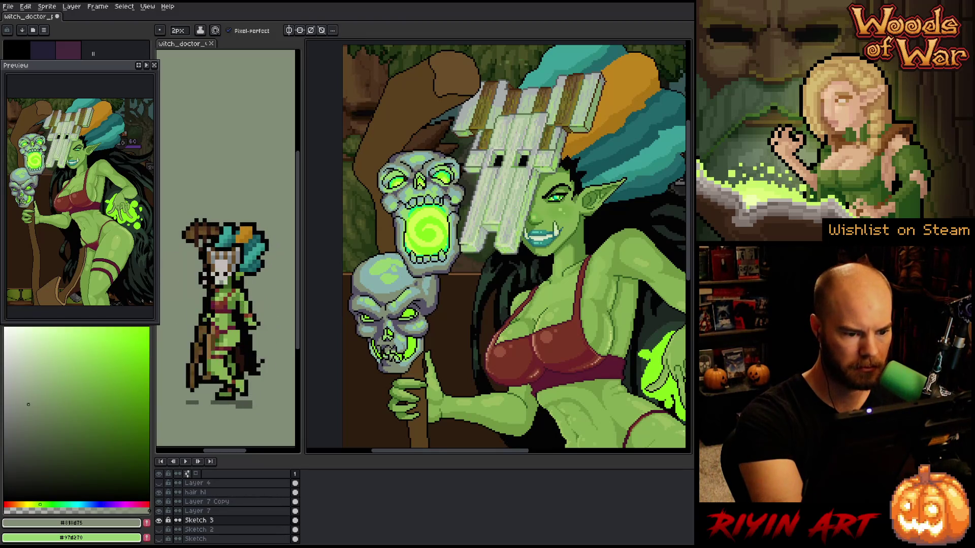
{"action": "left_click", "coordinate": [497, 160], "text": "alt"}
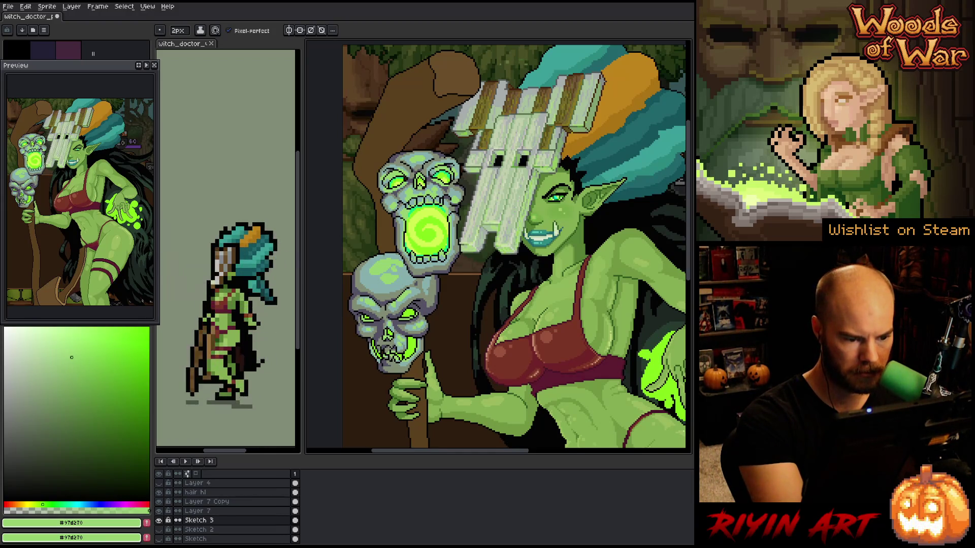
{"action": "left_click", "coordinate": [401, 170], "text": "alt"}
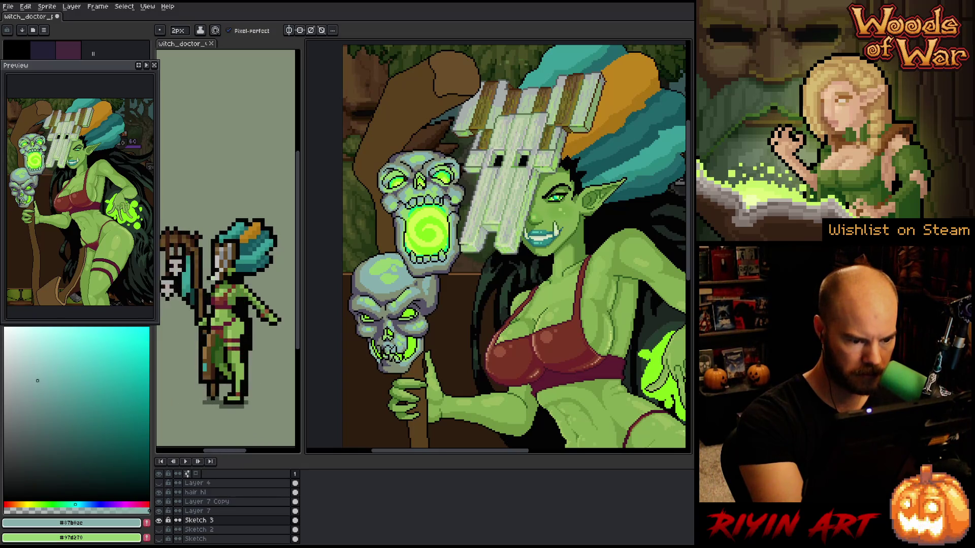
{"action": "left_click", "coordinate": [398, 349], "text": "alt"}
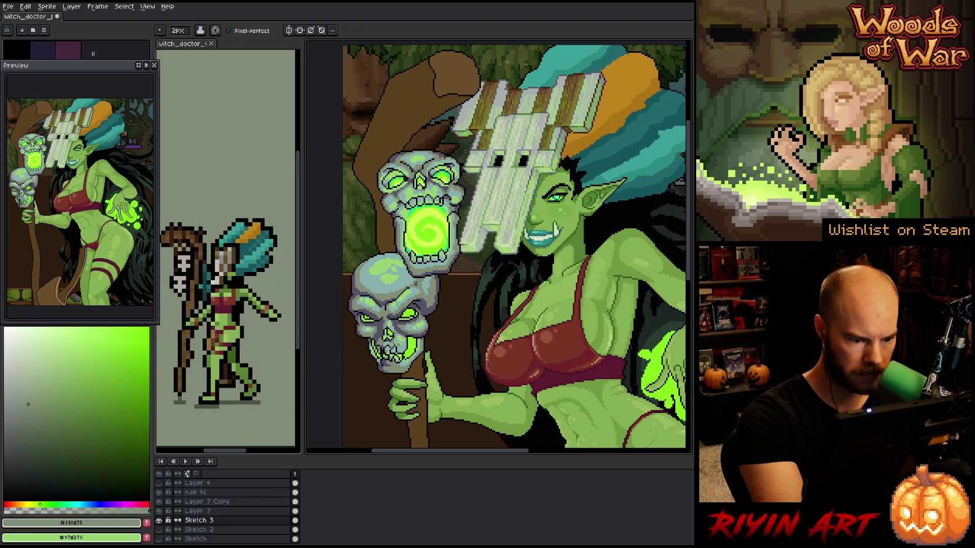
{"action": "left_click", "coordinate": [398, 349], "text": "alt"}
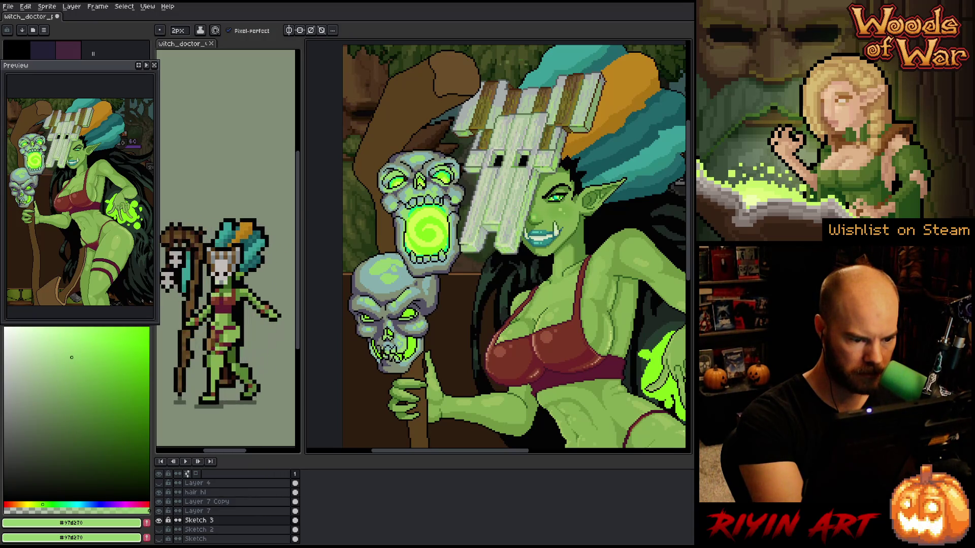
{"action": "left_click", "coordinate": [387, 340], "text": "alt"}
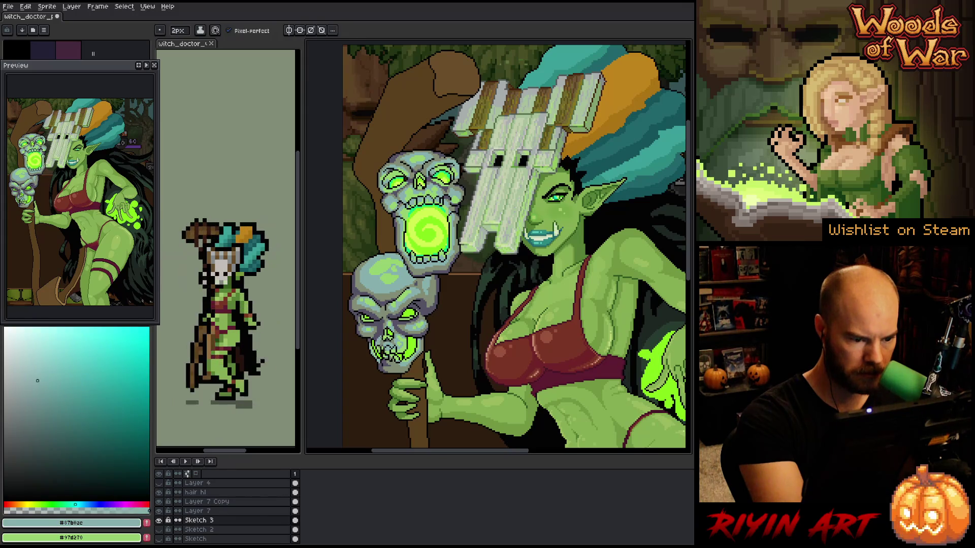
{"action": "left_click", "coordinate": [378, 339], "text": "alt"}
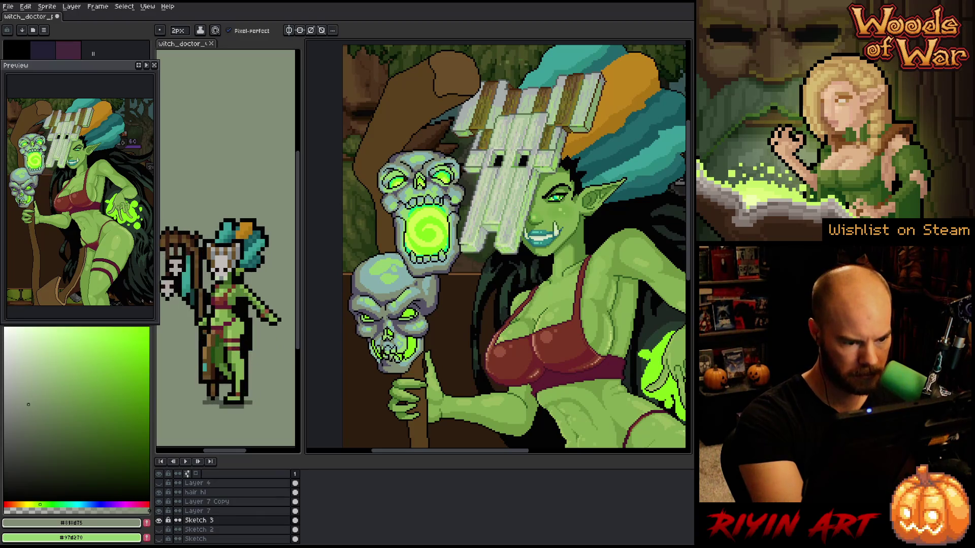
{"action": "left_click", "coordinate": [385, 324], "text": "alt"}
{"action": "left_click", "coordinate": [382, 320], "text": "alt"}
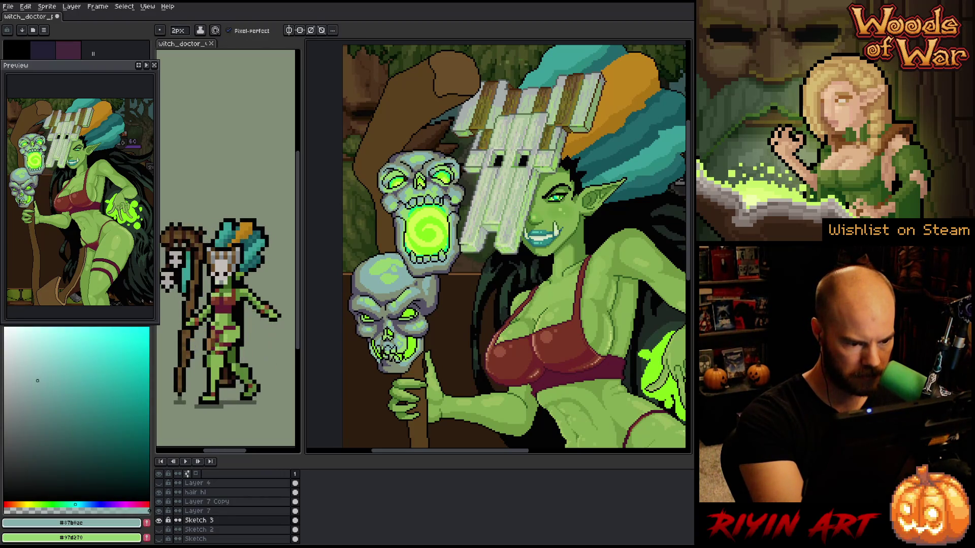
Pick grey-purple #555165, try a light green, then return to #555165 as the drawing colour
{"action": "left_click", "coordinate": [385, 324], "text": "alt"}
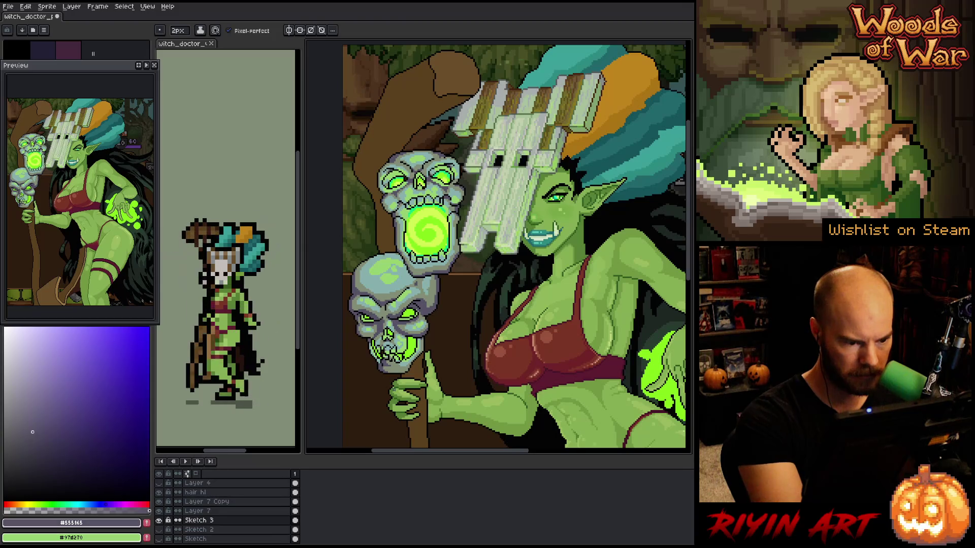
{"action": "left_click", "coordinate": [385, 345], "text": "alt"}
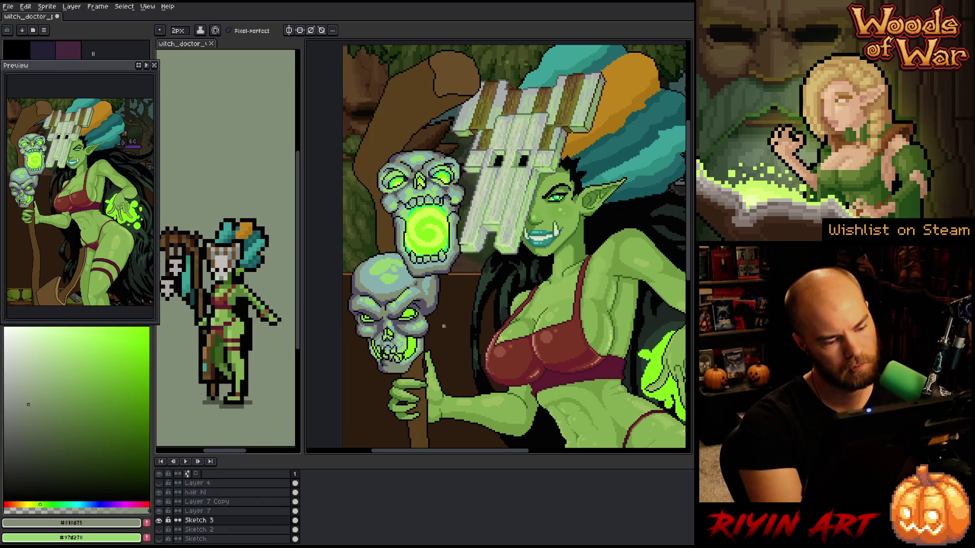
{"action": "left_click", "coordinate": [175, 264], "text": "alt"}
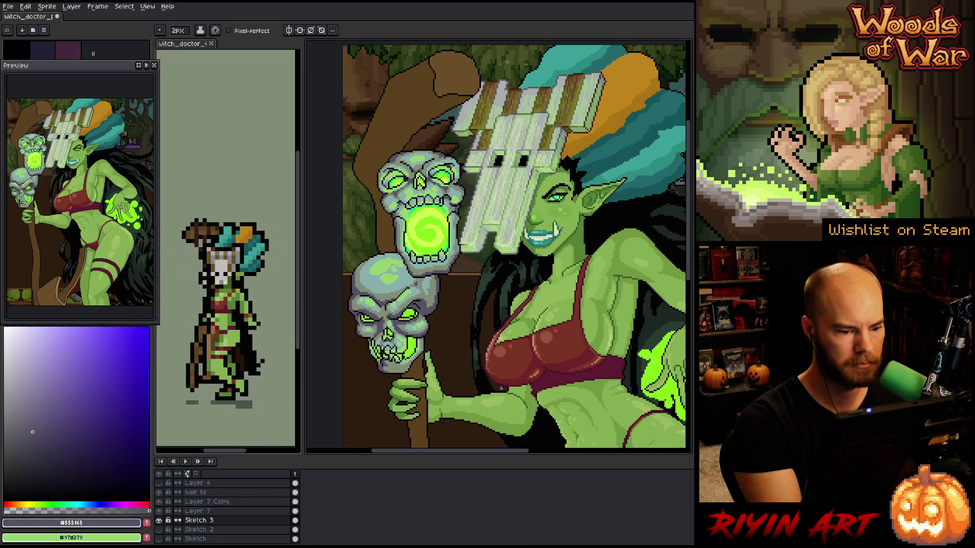
Zoom in on the staff skulls and make the magic layer active
{"action": "scroll", "coordinate": [488, 351], "scroll_direction": "down", "scroll_amount": 4}
{"action": "scroll", "coordinate": [485, 340], "scroll_direction": "up", "scroll_amount": 3}
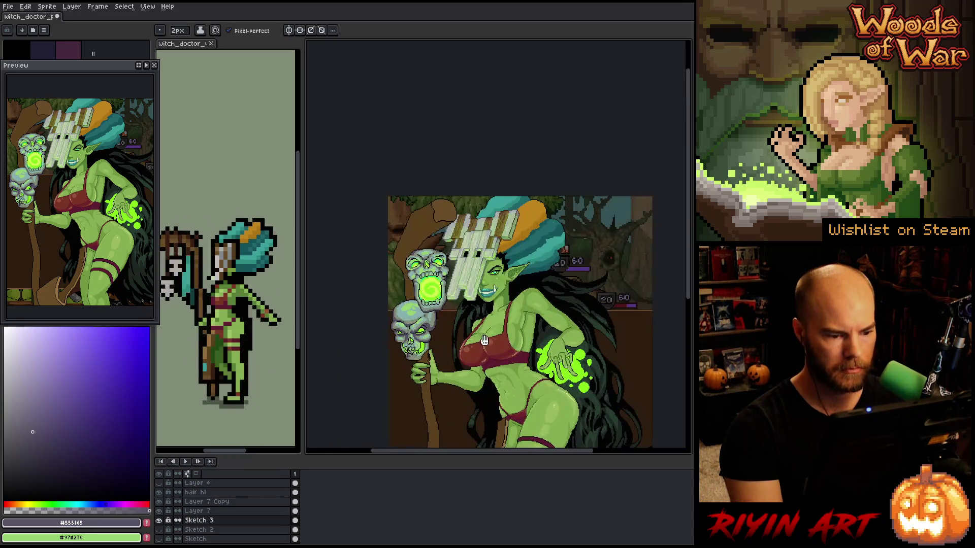
{"action": "left_click_drag", "start_coordinate": [484, 340], "coordinate": [425, 250]}
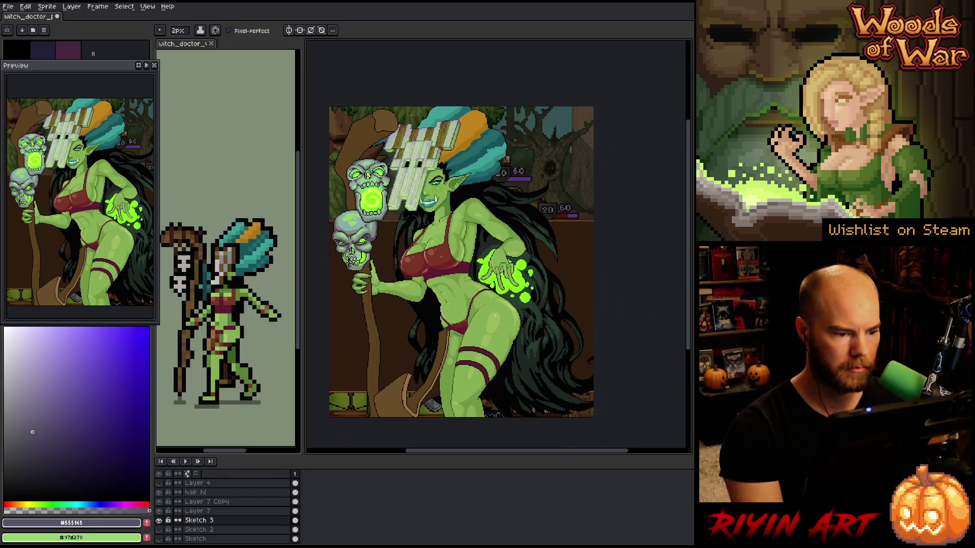
{"action": "scroll", "coordinate": [341, 200], "scroll_direction": "up", "scroll_amount": 4}
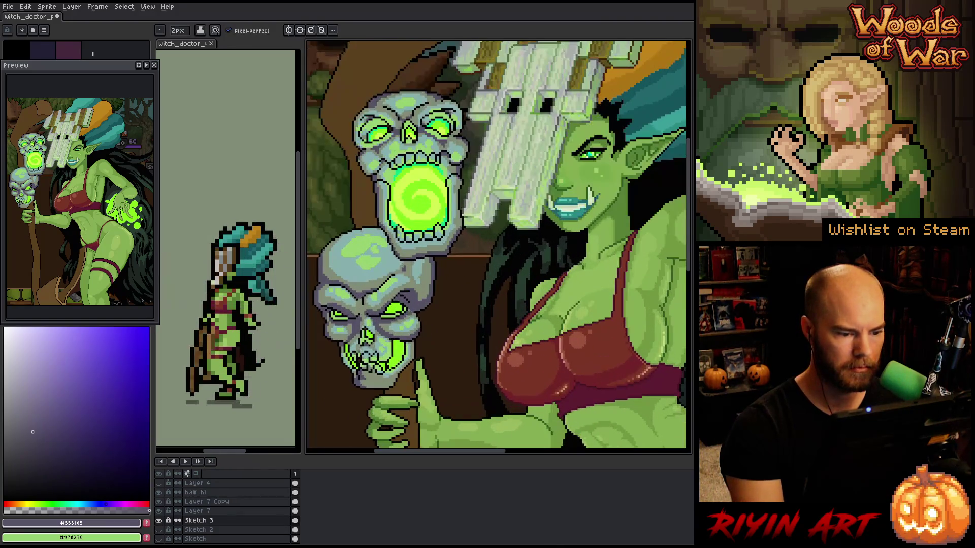
{"action": "scroll", "coordinate": [238, 508], "scroll_direction": "up", "scroll_amount": 3}
{"action": "left_click", "coordinate": [226, 493]}
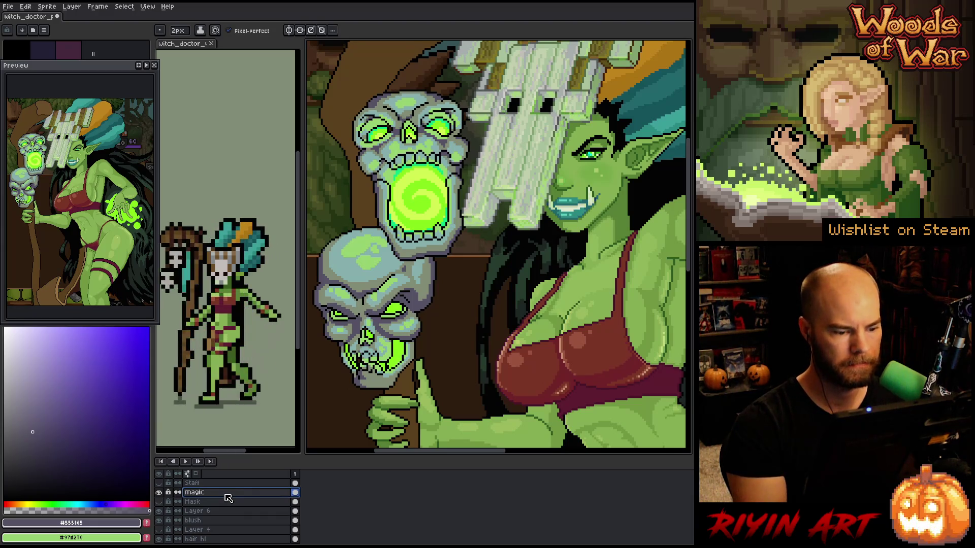
Try Select > Color Range on the skull's green, close it, and sample the swirl's bright yellow-green
{"action": "key", "text": "ctrl+shift+c"}
{"action": "left_click", "coordinate": [401, 348]}
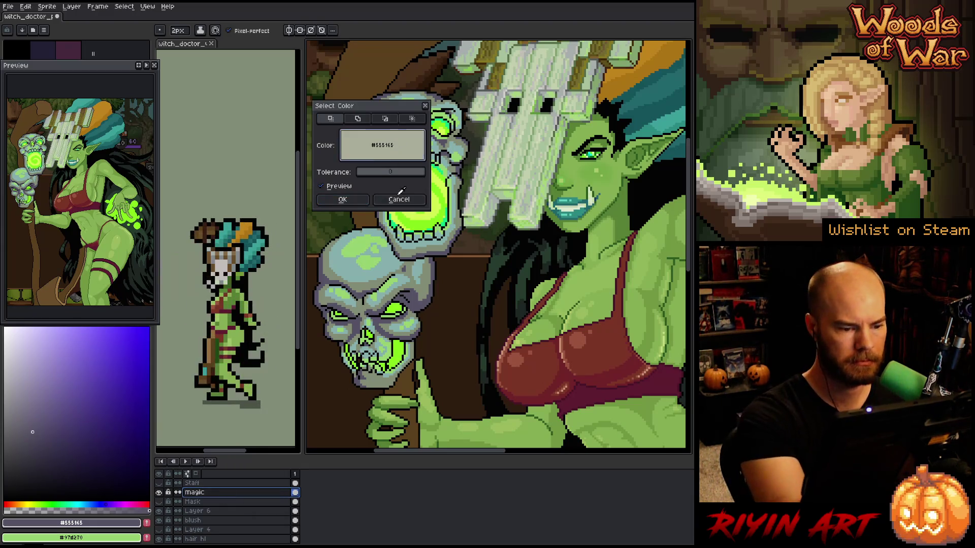
{"action": "left_click", "coordinate": [342, 199]}
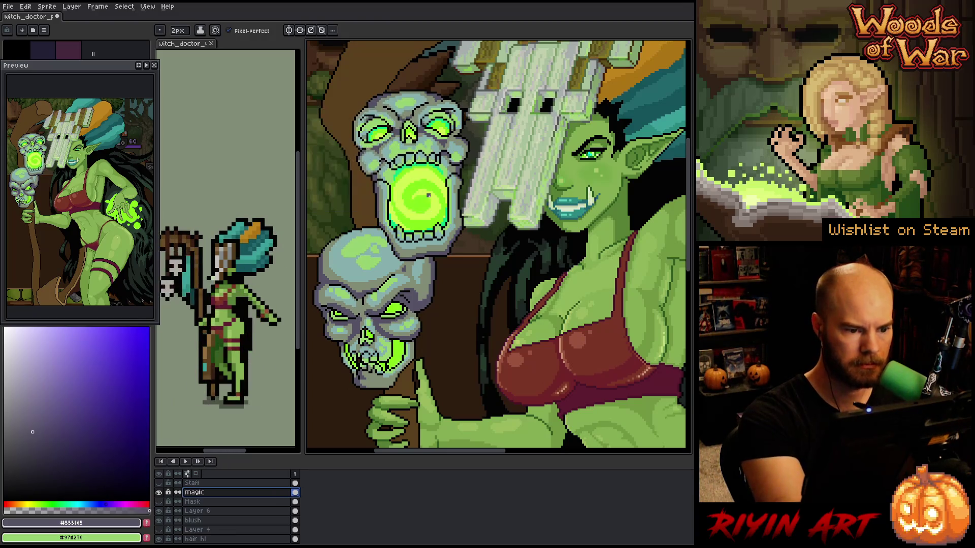
{"action": "left_click", "coordinate": [438, 199], "text": "alt"}
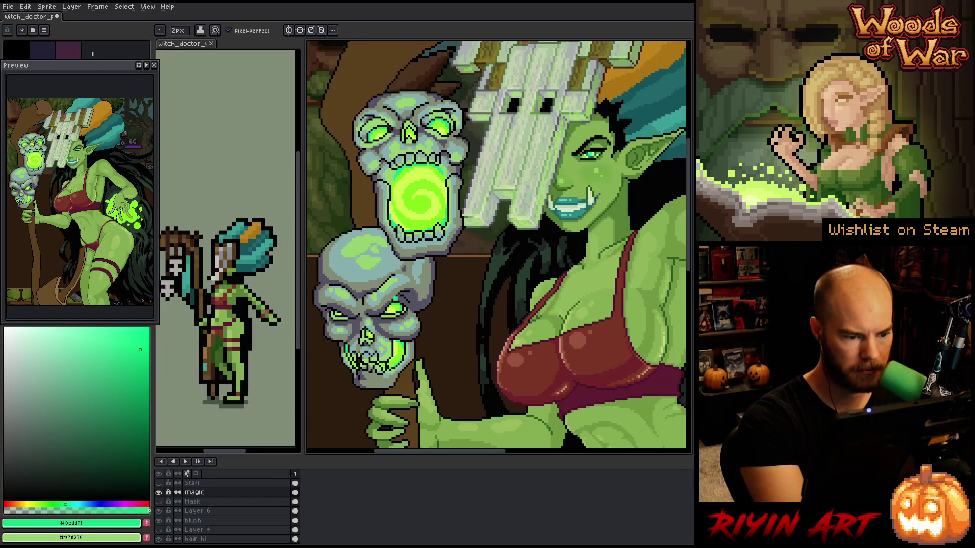
Pick the glow green, save, shrink the brush to 1px, pick grey-purple #555165, and save again
{"action": "left_click", "coordinate": [452, 258], "text": "alt"}
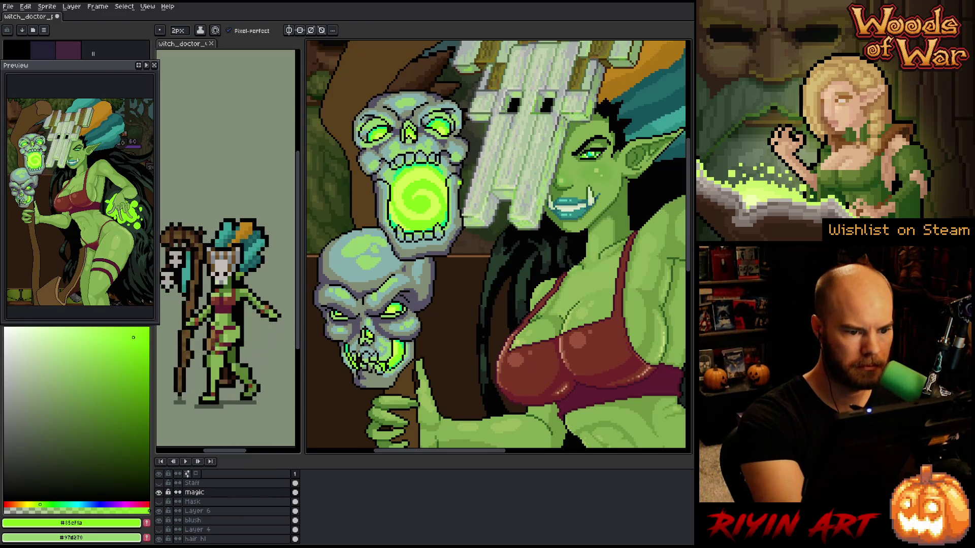
{"action": "key", "text": "ctrl+s"}
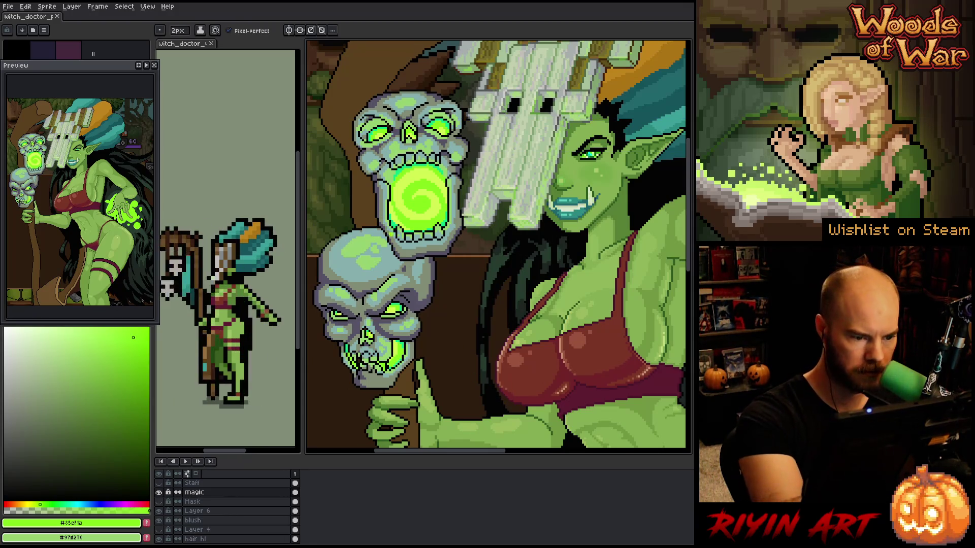
{"action": "key", "text": "minus"}
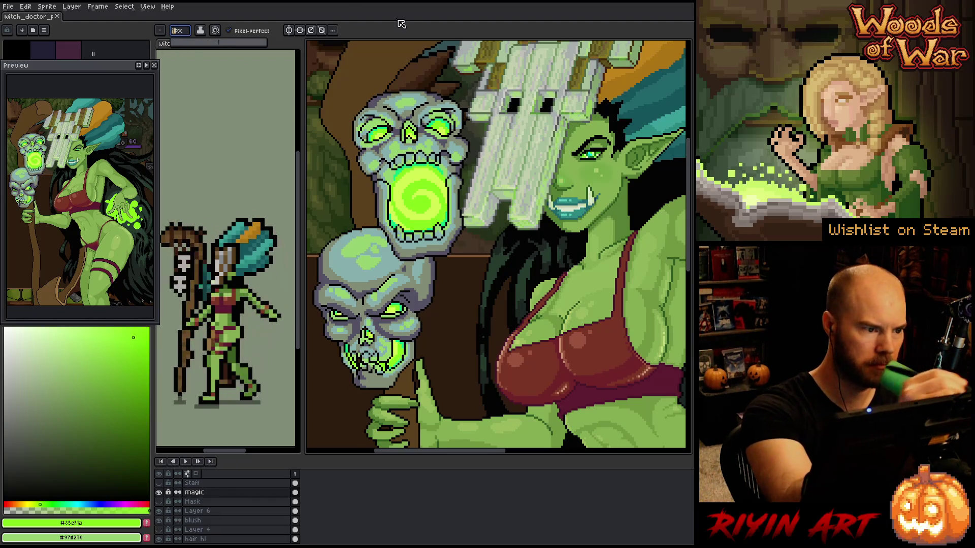
{"action": "left_click", "coordinate": [366, 355], "text": "alt"}
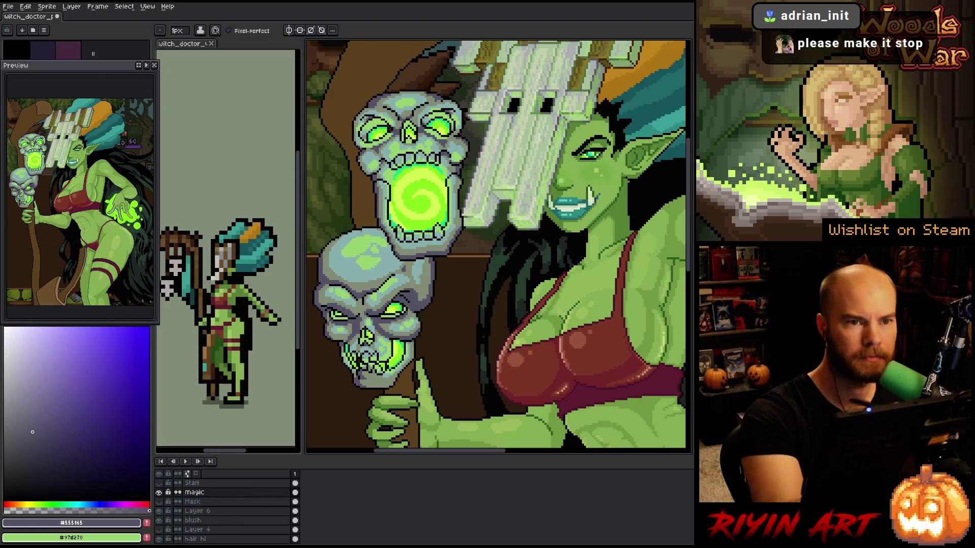
{"action": "key", "text": "ctrl+s"}
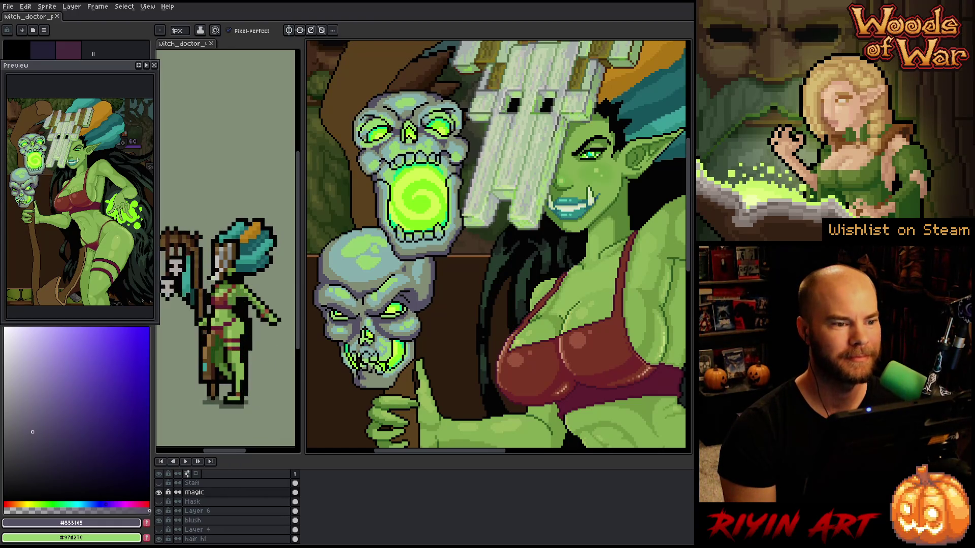
Zoom in on the staff and enclose both skulls in one closed freehand lasso loop
{"action": "scroll", "coordinate": [487, 343], "scroll_direction": "down", "scroll_amount": 1}
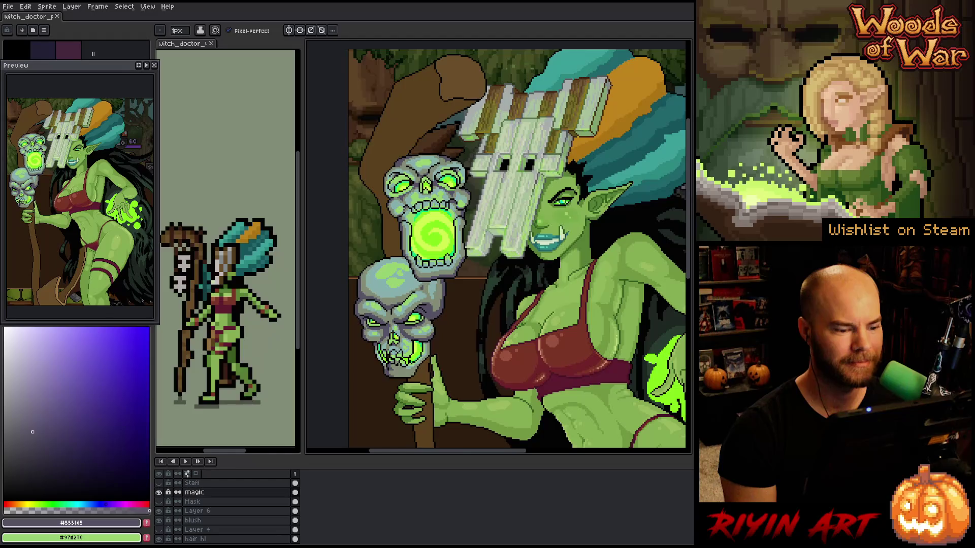
{"action": "scroll", "coordinate": [423, 248], "scroll_direction": "up", "scroll_amount": 1}
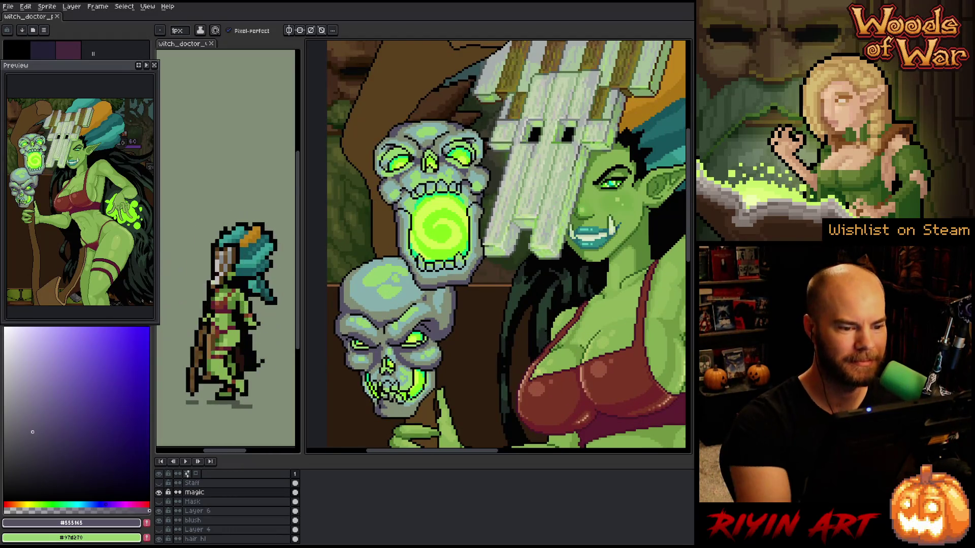
{"action": "left_click_drag", "start_coordinate": [474, 257], "coordinate": [492, 252]}
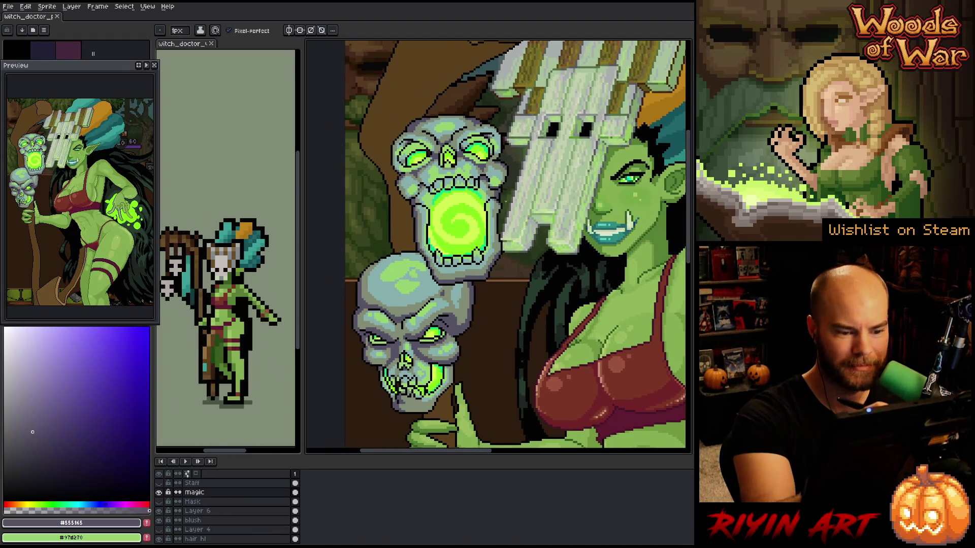
{"action": "key", "text": "m"}
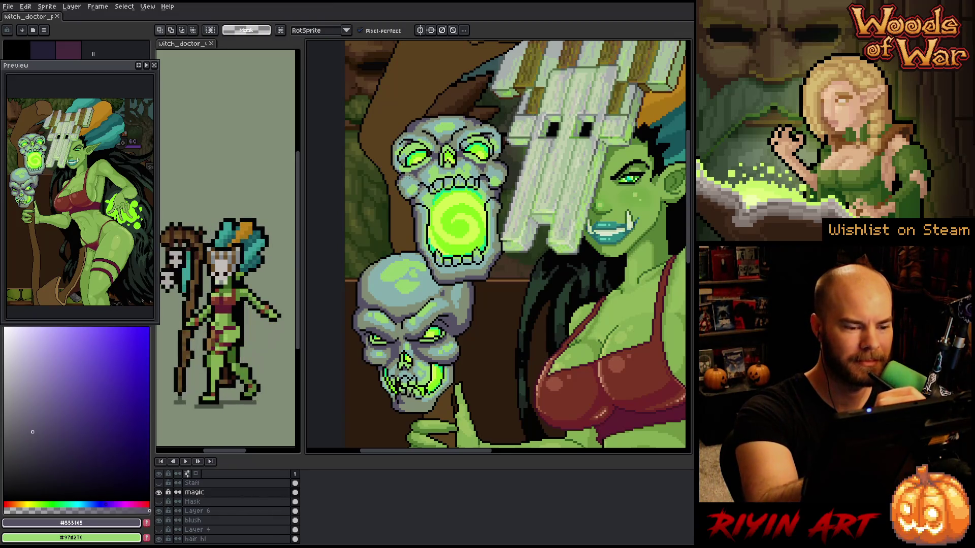
{"action": "mouse_move", "coordinate": [405, 211]}
{"action": "left_mouse_down"}
{"action": "mouse_move", "coordinate": [391, 165]}
{"action": "mouse_move", "coordinate": [404, 126]}
{"action": "mouse_move", "coordinate": [465, 110]}
{"action": "mouse_move", "coordinate": [493, 120]}
{"action": "mouse_move", "coordinate": [507, 175]}
{"action": "mouse_move", "coordinate": [498, 274]}
{"action": "mouse_move", "coordinate": [443, 395]}
{"action": "mouse_move", "coordinate": [359, 349]}
{"action": "mouse_move", "coordinate": [354, 290]}
{"action": "left_mouse_up"}
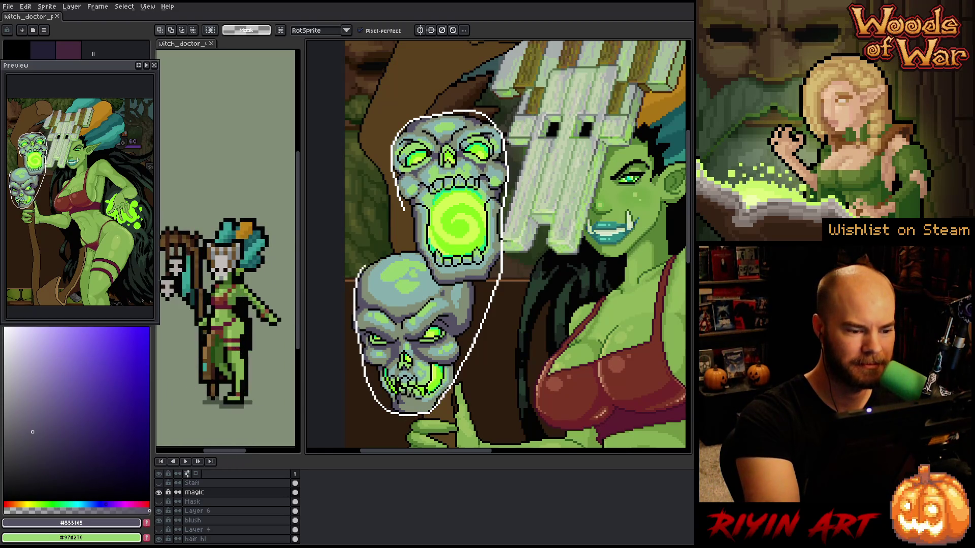
{"action": "left_click_drag", "start_coordinate": [400, 252], "coordinate": [405, 212]}
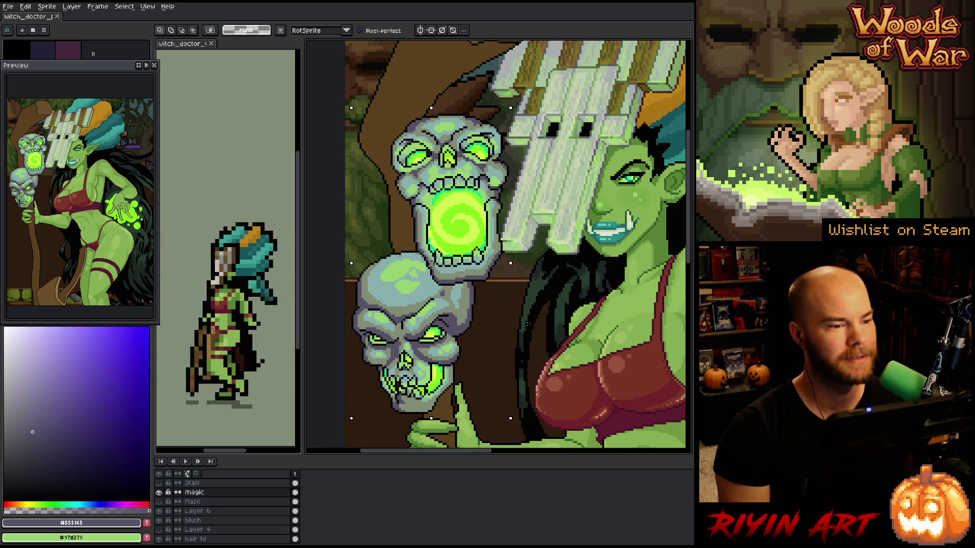
{"action": "right_click", "coordinate": [469, 248]}
{"action": "key", "text": "Escape"}
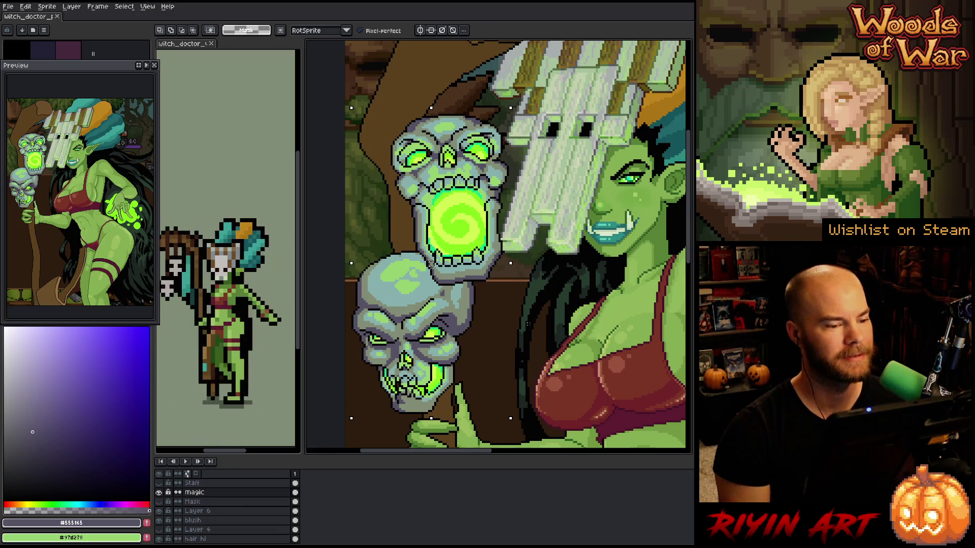
{"action": "key", "text": "shift+r"}
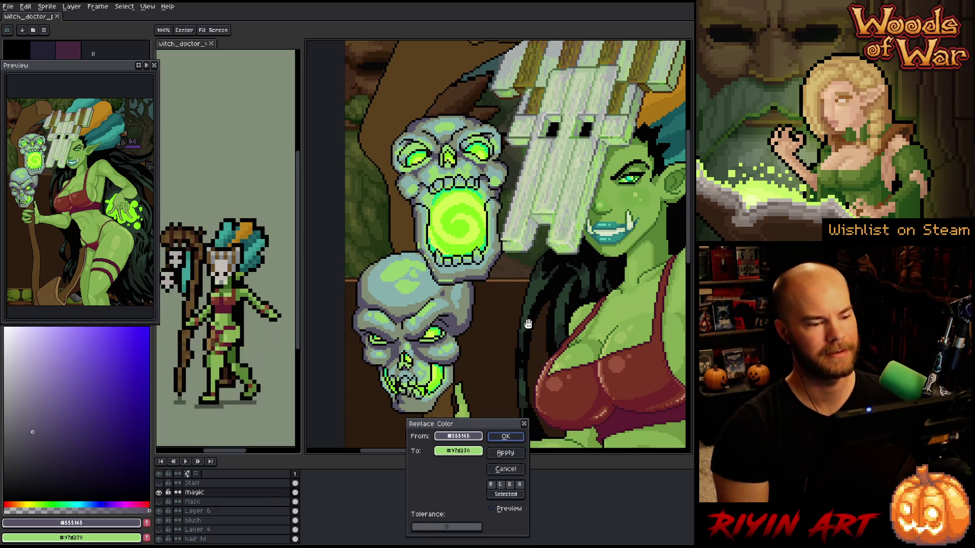
{"action": "left_click", "coordinate": [455, 369]}
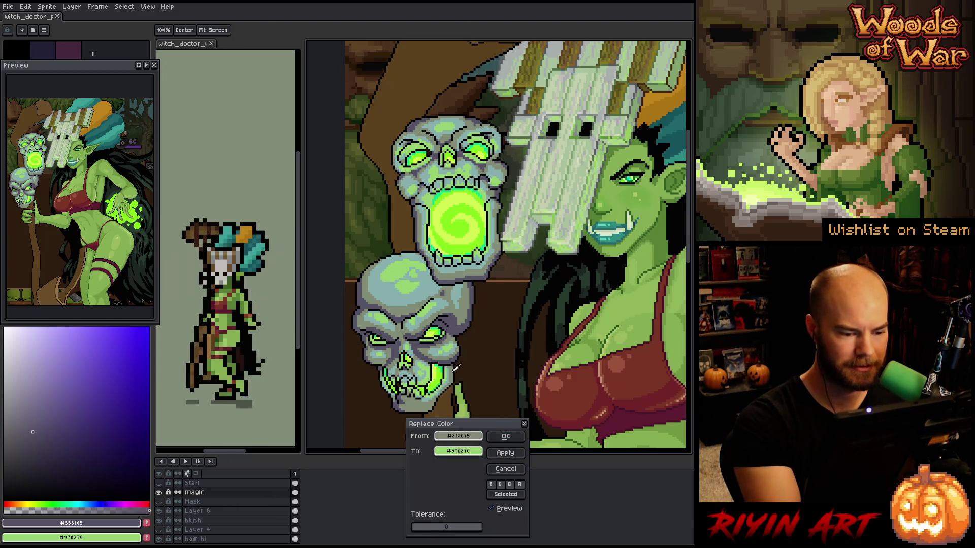
{"action": "left_click", "coordinate": [456, 369]}
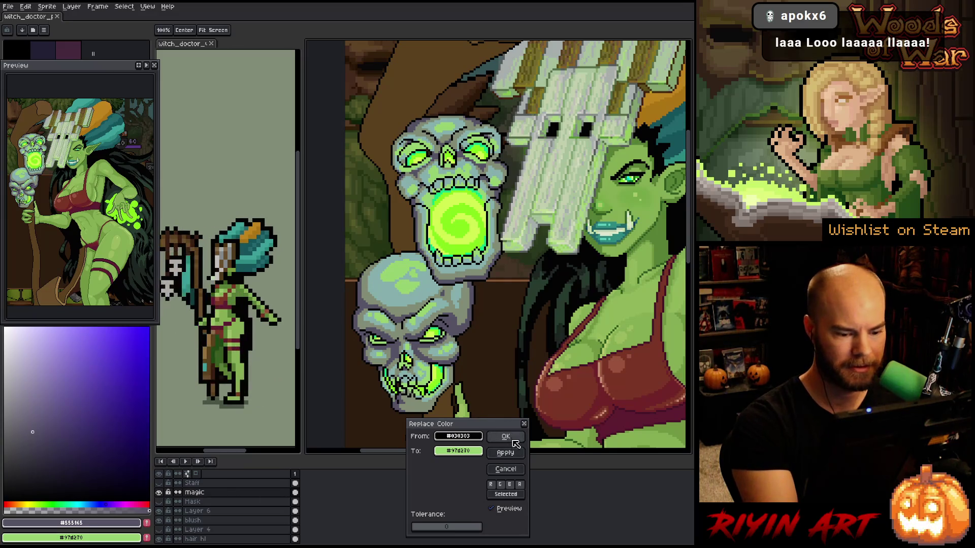
{"action": "left_click", "coordinate": [508, 468]}
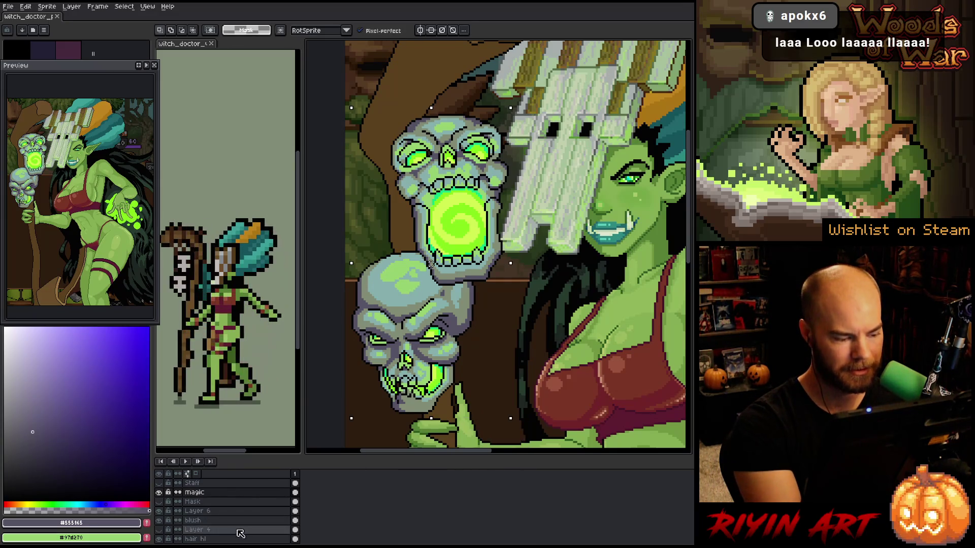
On the Sketch 3 layer, set Replace Color to swap the skulls' black #030303 outlines for grey #555165
{"action": "scroll", "coordinate": [233, 521], "scroll_direction": "down", "scroll_amount": 3}
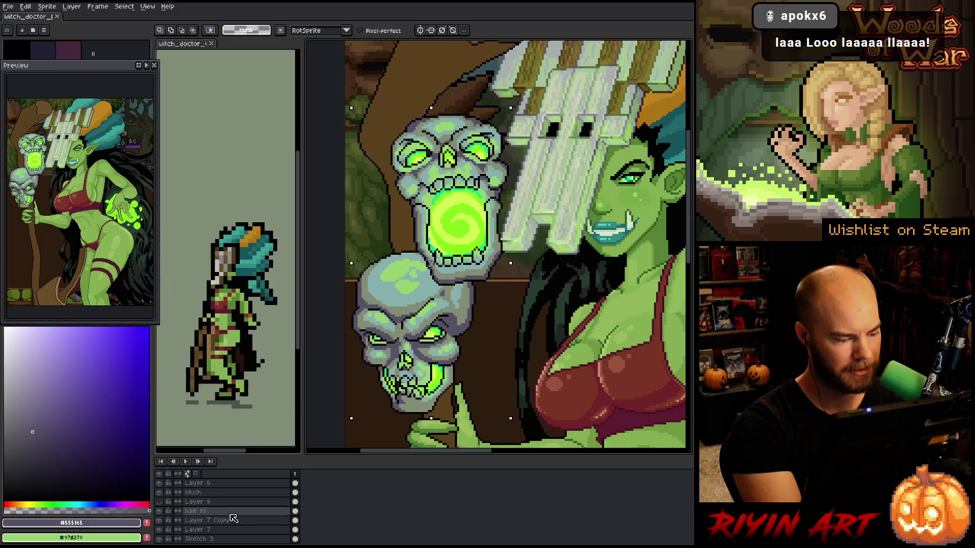
{"action": "scroll", "coordinate": [233, 520], "scroll_direction": "down", "scroll_amount": 1}
{"action": "left_click", "coordinate": [233, 529]}
{"action": "scroll", "coordinate": [233, 528], "scroll_direction": "down", "scroll_amount": 1}
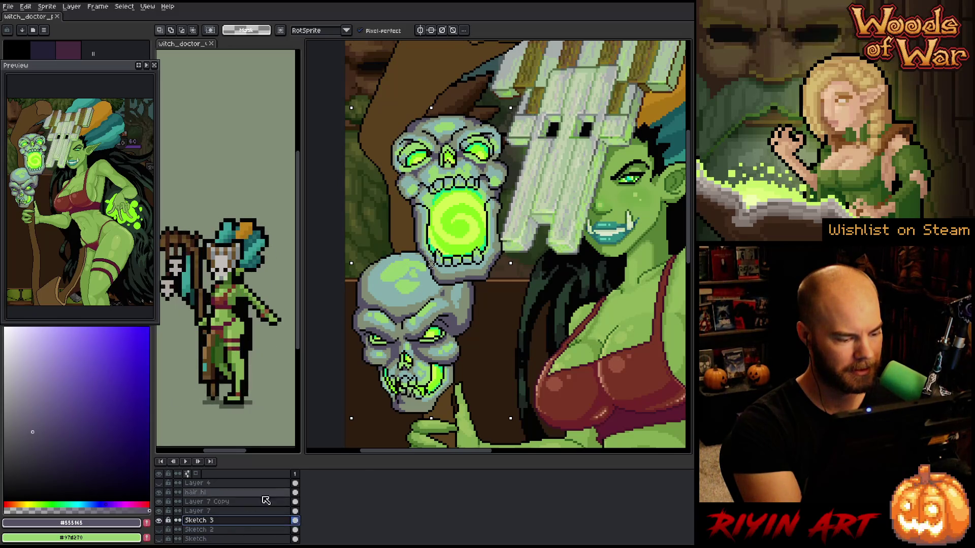
{"action": "key", "text": "shift+r"}
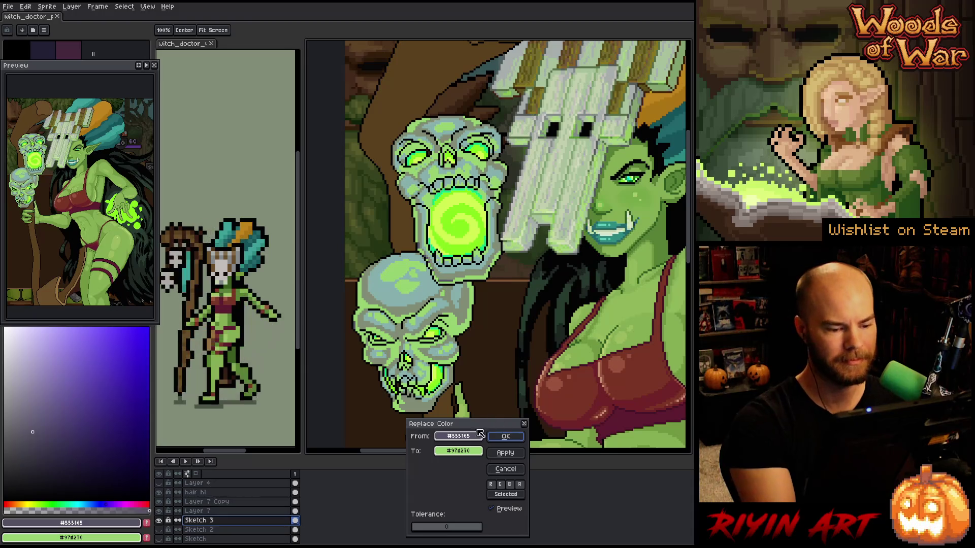
{"action": "mouse_move", "coordinate": [479, 434]}
{"action": "left_mouse_down"}
{"action": "mouse_move", "coordinate": [457, 406]}
{"action": "mouse_move", "coordinate": [437, 401]}
{"action": "mouse_move", "coordinate": [480, 379]}
{"action": "left_mouse_up"}
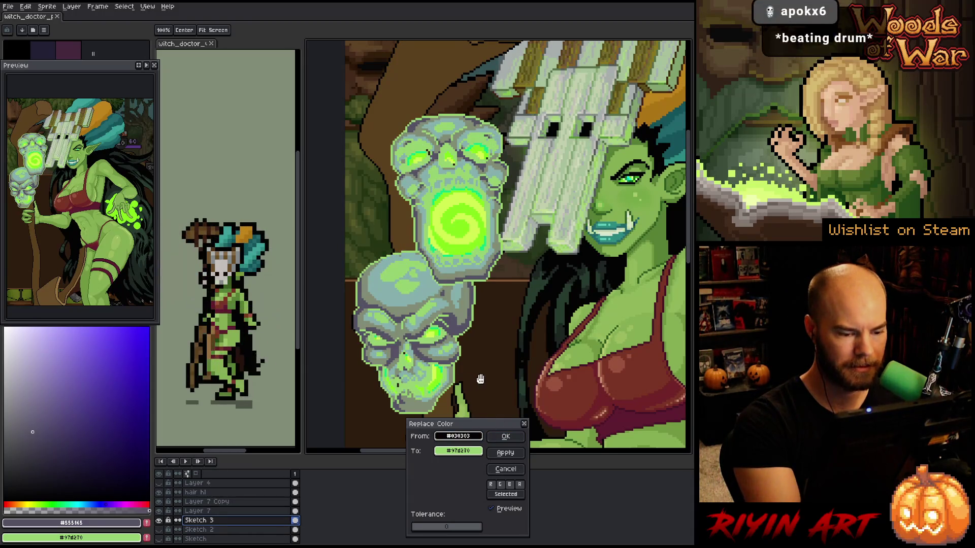
{"action": "left_click_drag", "start_coordinate": [471, 452], "coordinate": [486, 272]}
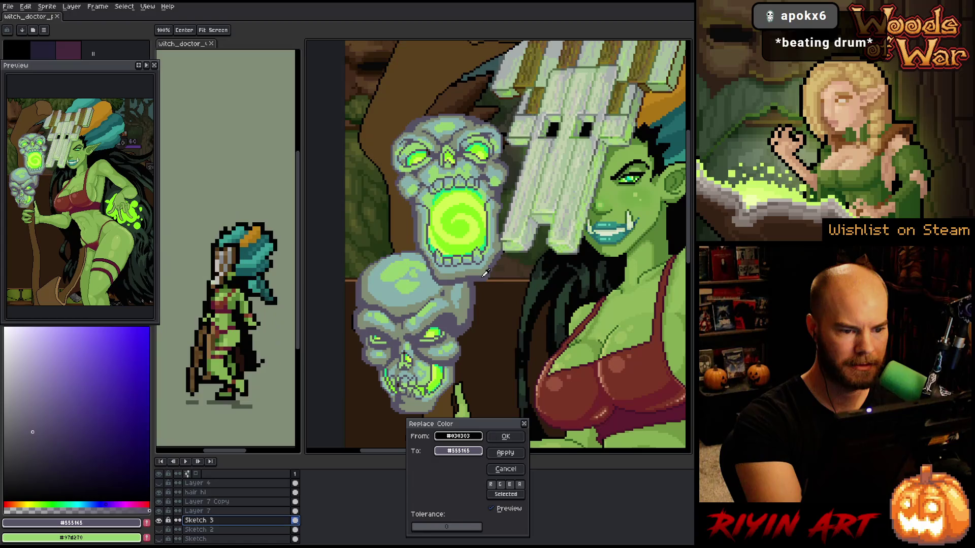
Adjust the replacement colour in HSL to a dark violet, about 277/50/24
{"action": "left_click", "coordinate": [473, 451]}
{"action": "left_click", "coordinate": [474, 452]}
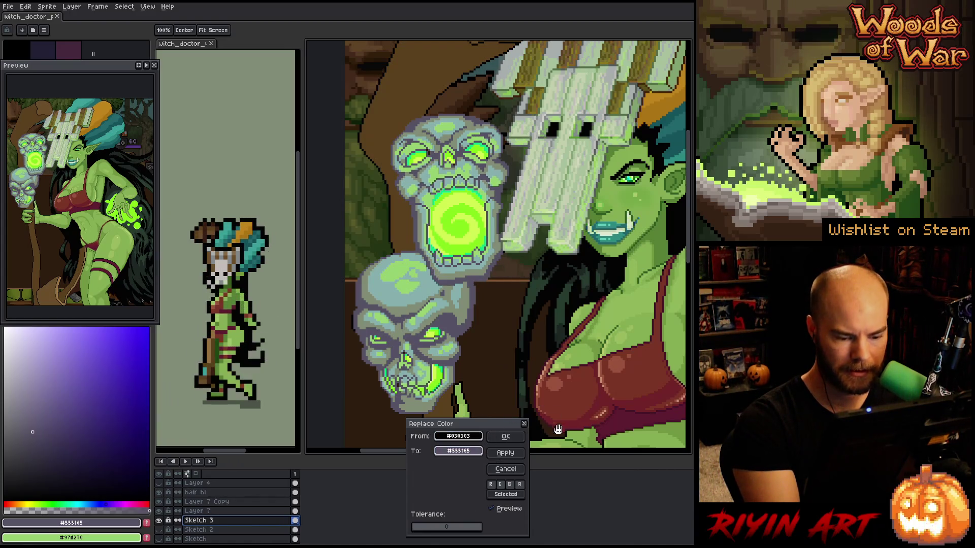
{"action": "left_click", "coordinate": [474, 451]}
{"action": "left_click", "coordinate": [474, 452]}
{"action": "left_click", "coordinate": [475, 451]}
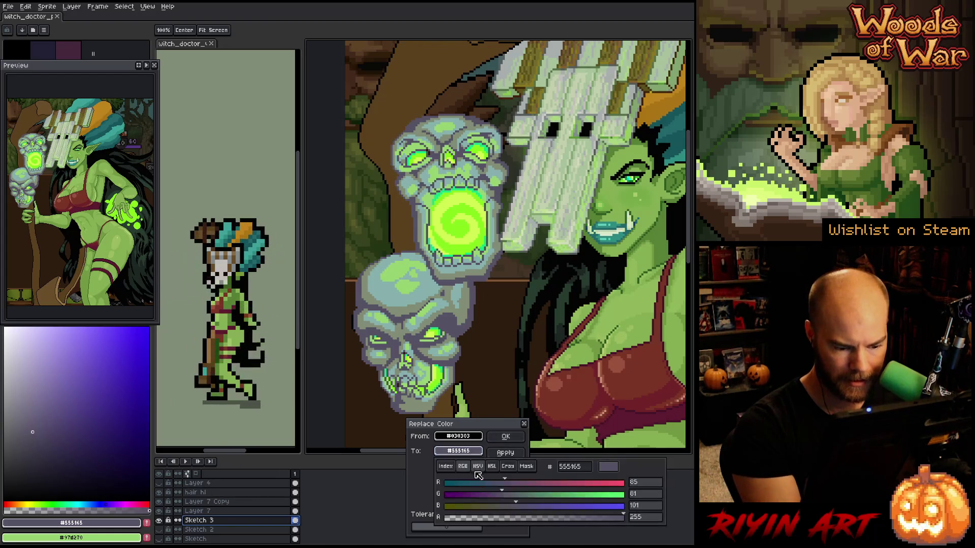
{"action": "left_click", "coordinate": [491, 466]}
{"action": "left_click_drag", "start_coordinate": [528, 497], "coordinate": [583, 482]}
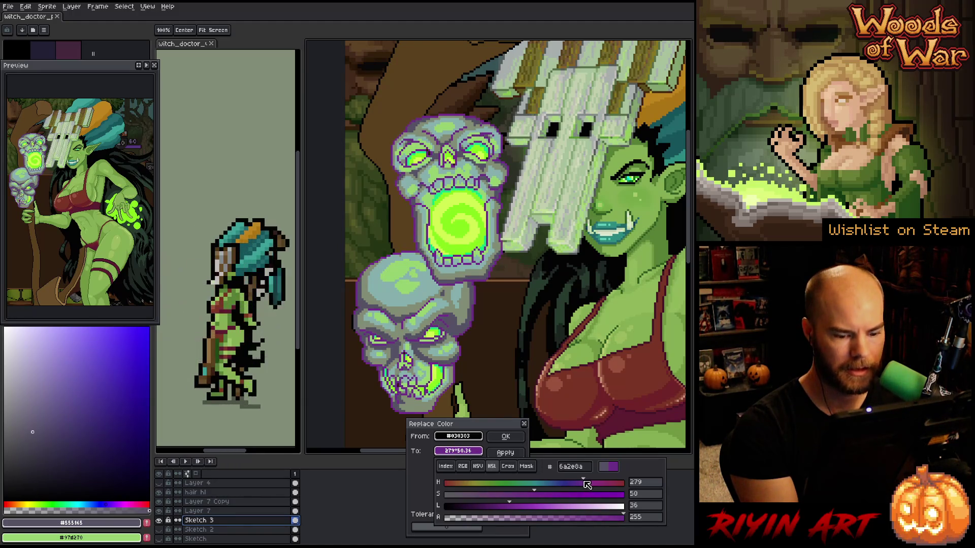
{"action": "left_click_drag", "start_coordinate": [509, 506], "coordinate": [498, 511]}
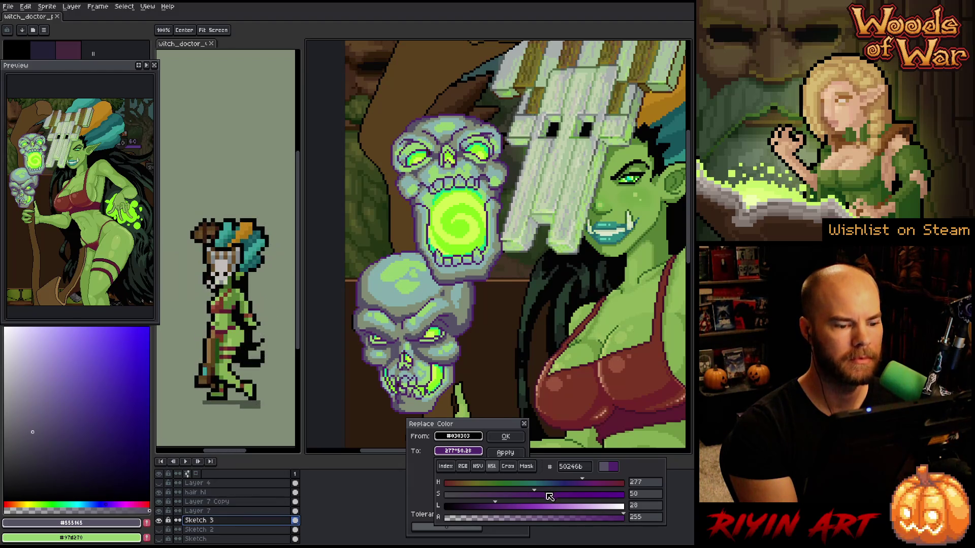
{"action": "left_click_drag", "start_coordinate": [495, 507], "coordinate": [491, 507]}
Raise the match tolerance to about 11 and apply the violet outline recolour
{"action": "left_click", "coordinate": [481, 447]}
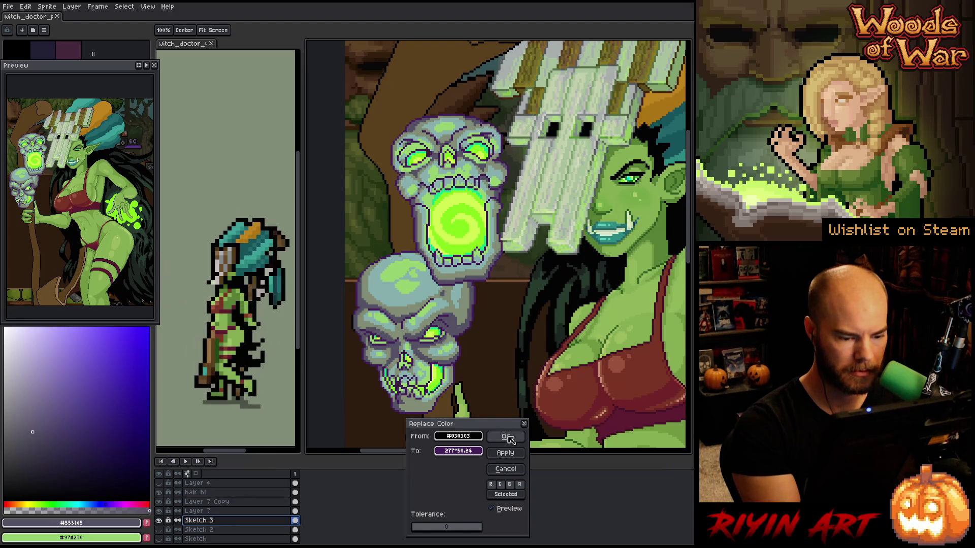
{"action": "left_click", "coordinate": [420, 530]}
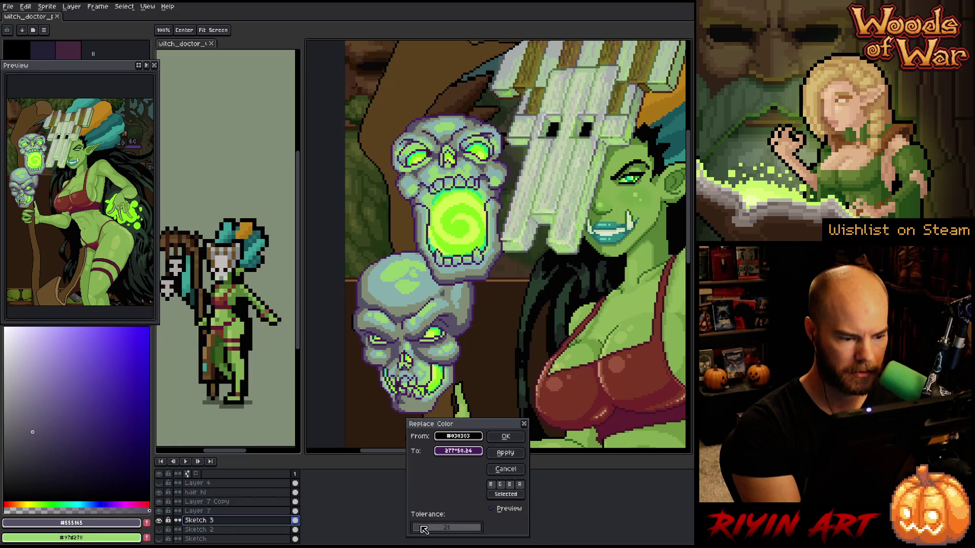
{"action": "left_click", "coordinate": [505, 436]}
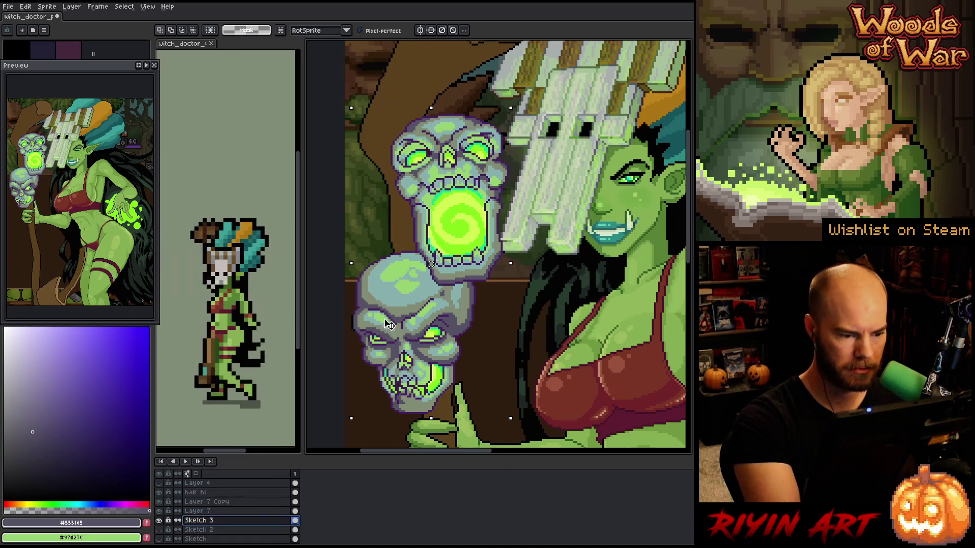
Sample the new violet outline as the drawing colour and save the sprite
{"action": "key", "text": "i"}
{"action": "left_click", "coordinate": [360, 283]}
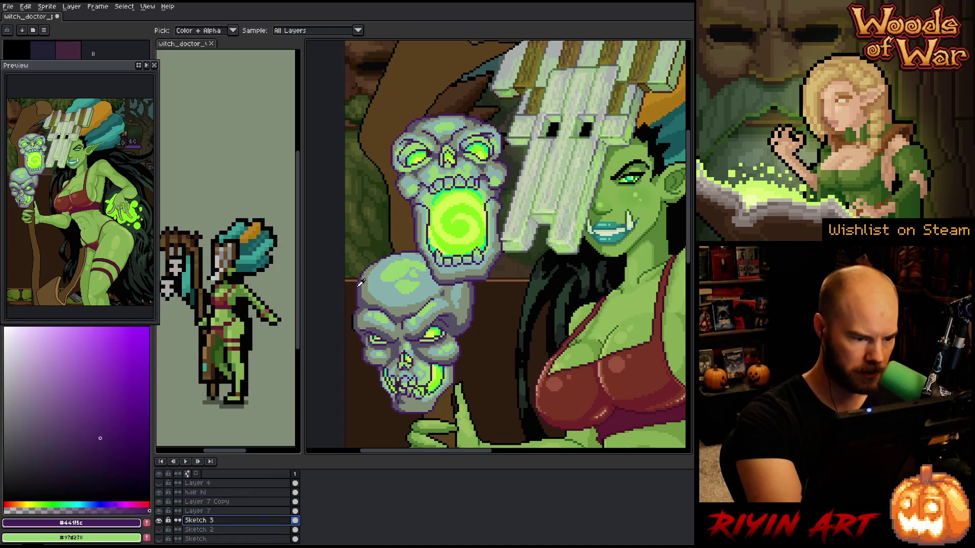
{"action": "key", "text": "g"}
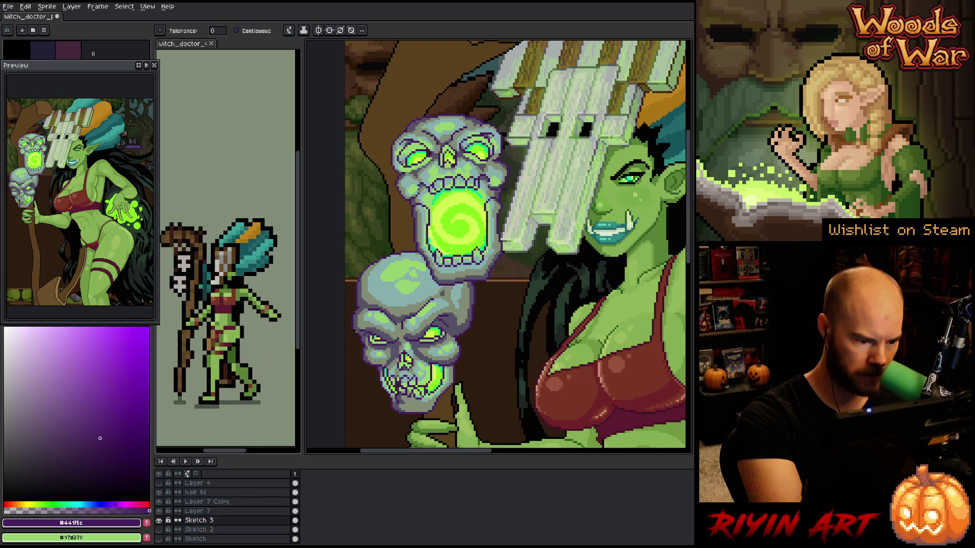
{"action": "right_click", "coordinate": [468, 248]}
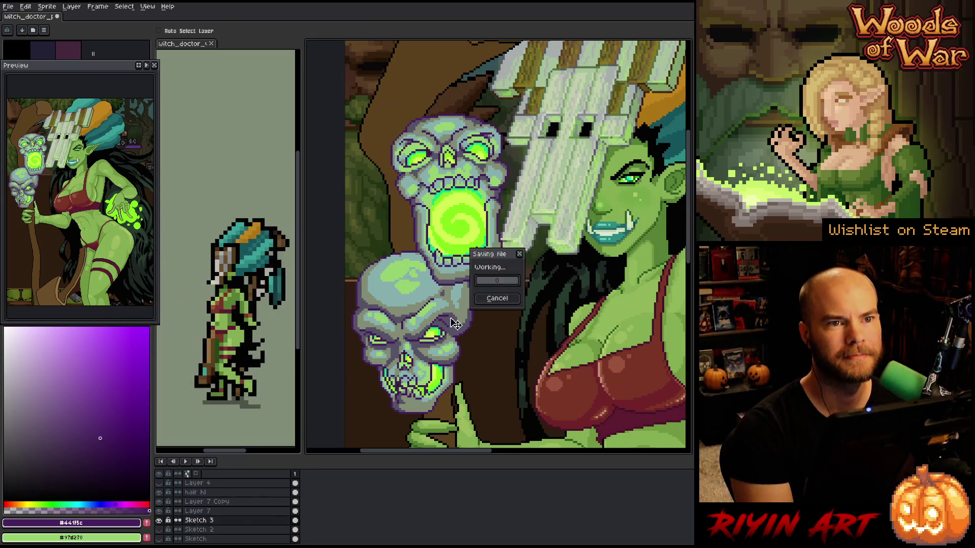
{"action": "key", "text": "Escape"}
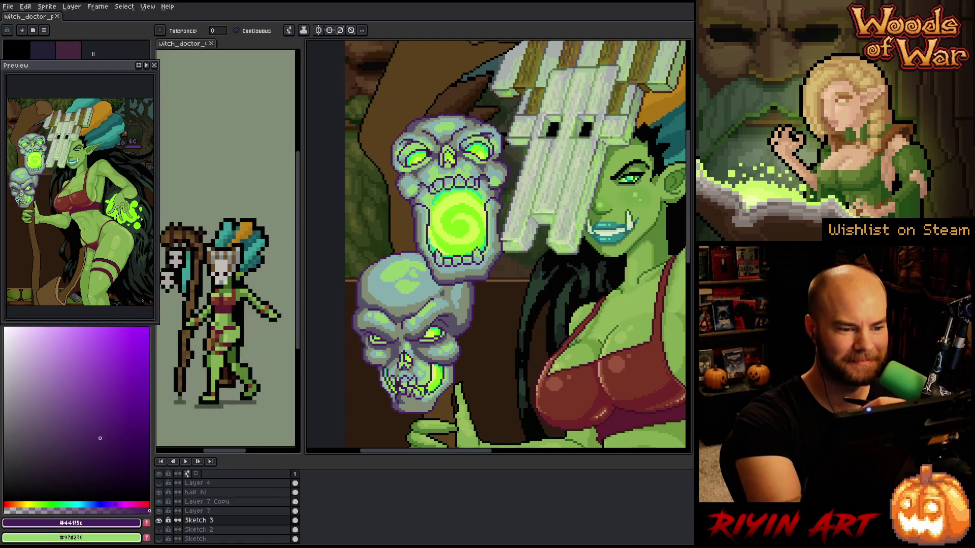
Sample the skull's greens and add teal-green pixels across the top of the right eye
{"action": "scroll", "coordinate": [426, 137], "scroll_direction": "up", "scroll_amount": 4}
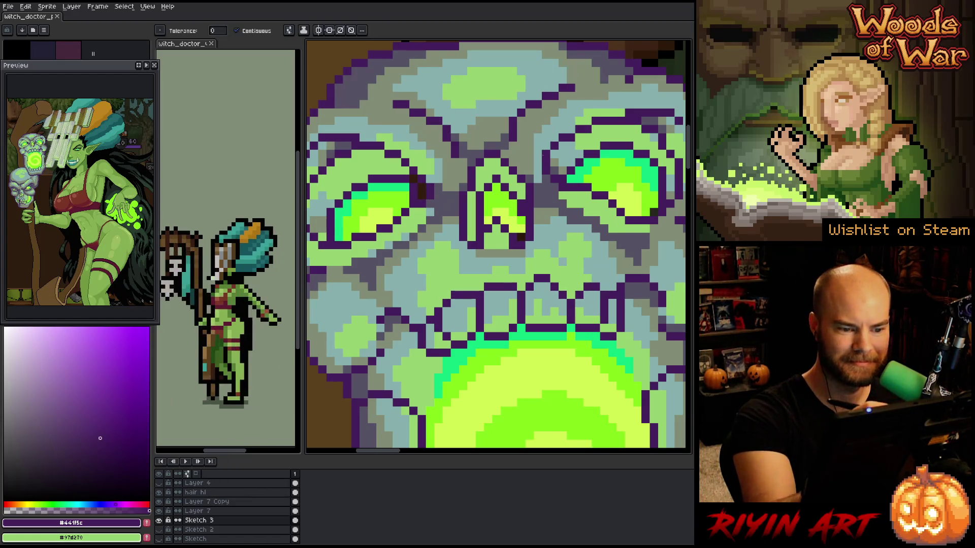
{"action": "key", "text": "i"}
{"action": "left_click", "coordinate": [519, 232]}
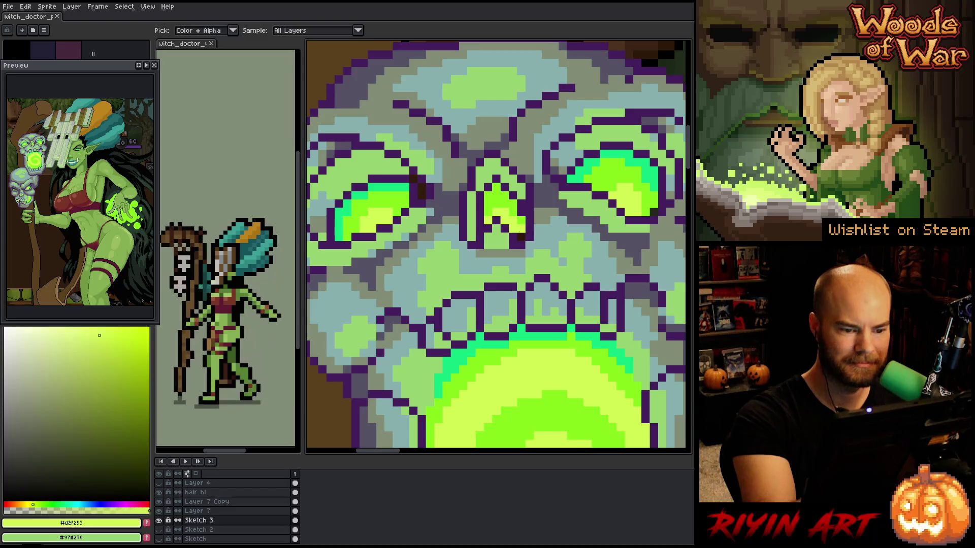
{"action": "key", "text": "b"}
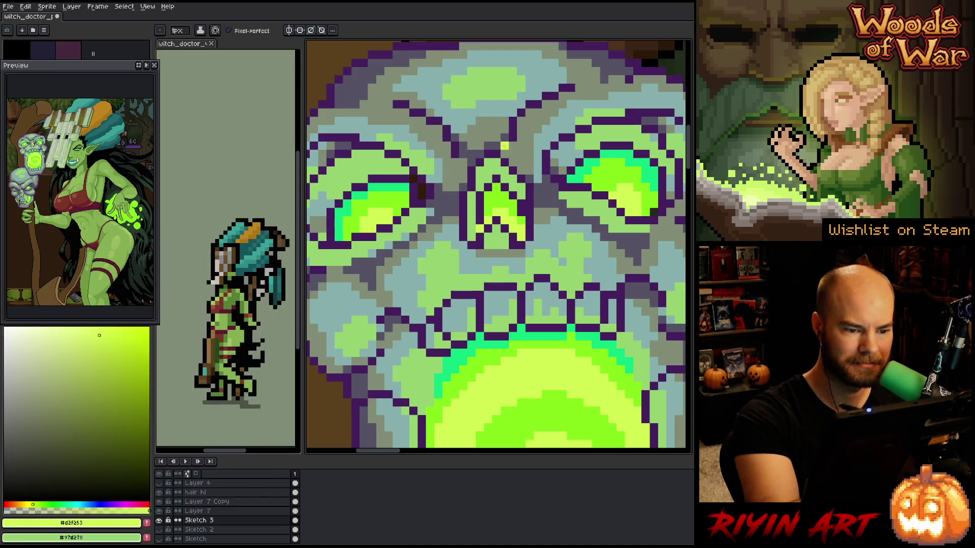
{"action": "left_click", "coordinate": [480, 205], "text": "alt"}
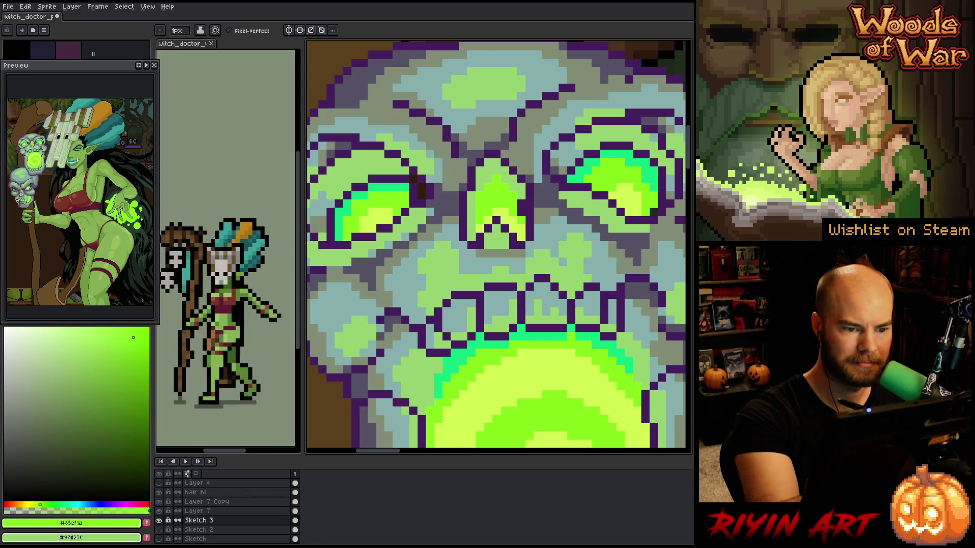
{"action": "left_click", "coordinate": [579, 165], "text": "alt"}
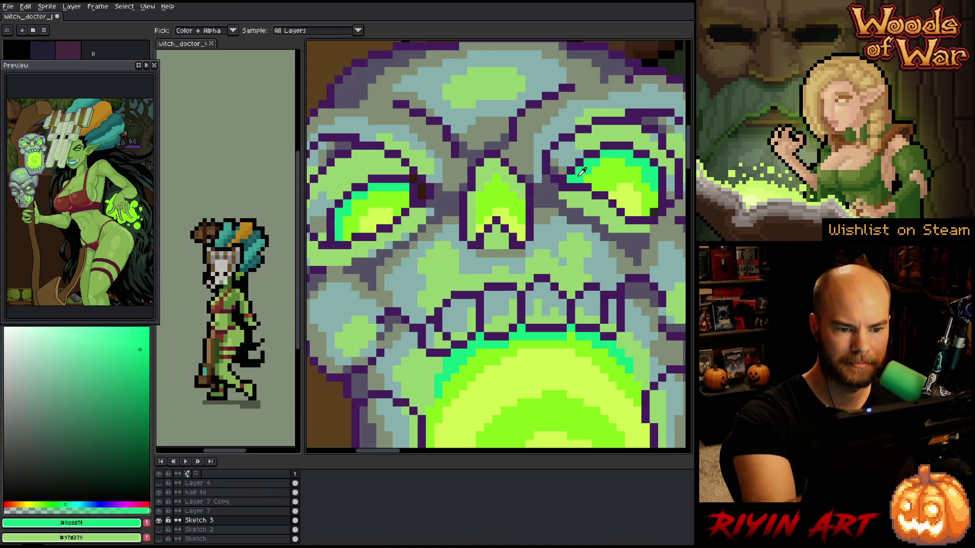
{"action": "mouse_move", "coordinate": [595, 146]}
{"action": "left_mouse_down"}
{"action": "mouse_move", "coordinate": [637, 152]}
{"action": "mouse_move", "coordinate": [609, 146]}
{"action": "mouse_move", "coordinate": [578, 162]}
{"action": "left_mouse_up"}
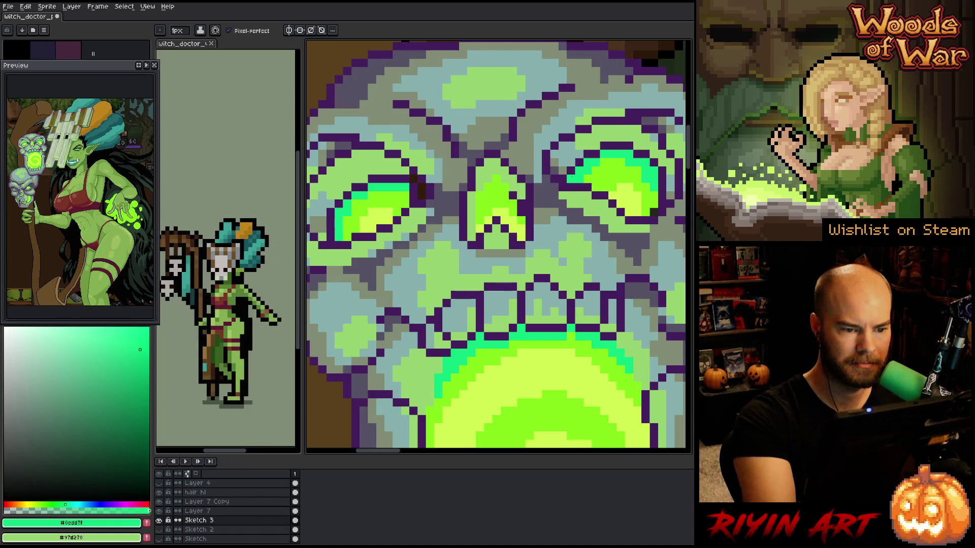
Paint darker teal down the nose's left side, then sample more greens from the skull
{"action": "left_click_drag", "start_coordinate": [487, 188], "coordinate": [480, 221]}
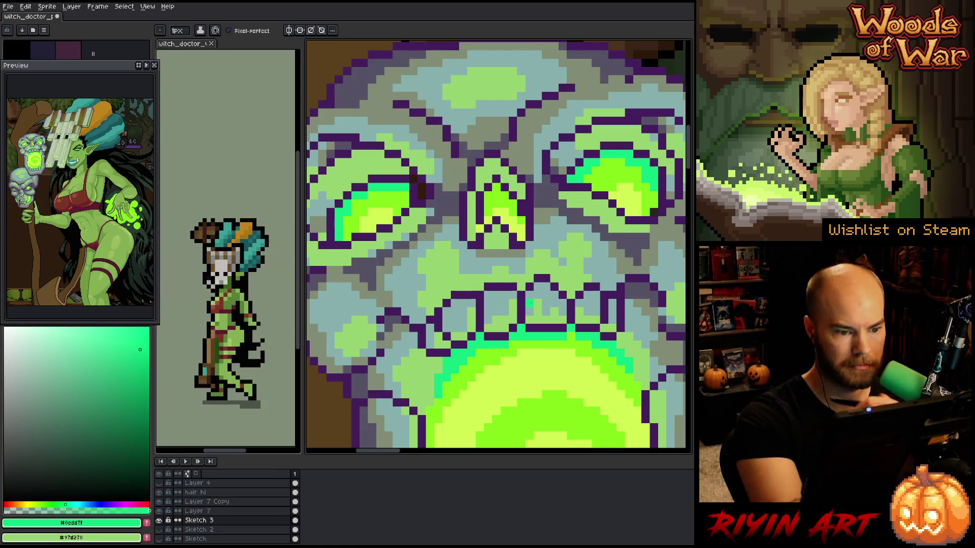
{"action": "left_click", "coordinate": [480, 221], "text": "alt"}
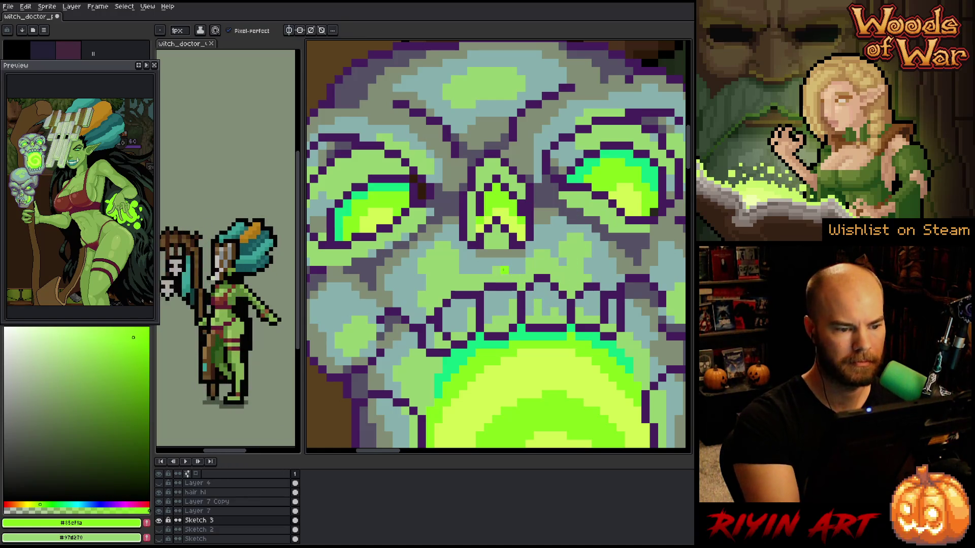
{"action": "left_click", "coordinate": [422, 183], "text": "alt"}
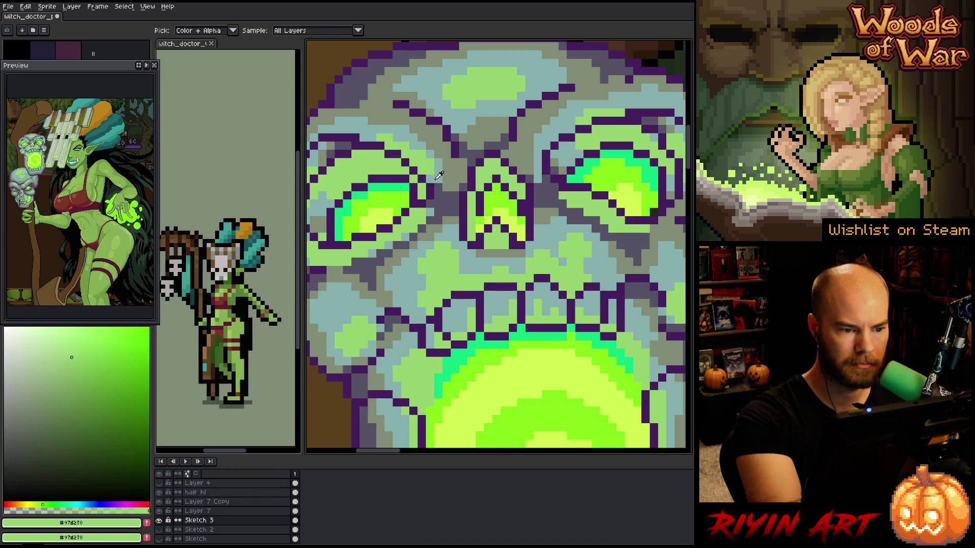
{"action": "left_click", "coordinate": [422, 187], "text": "alt"}
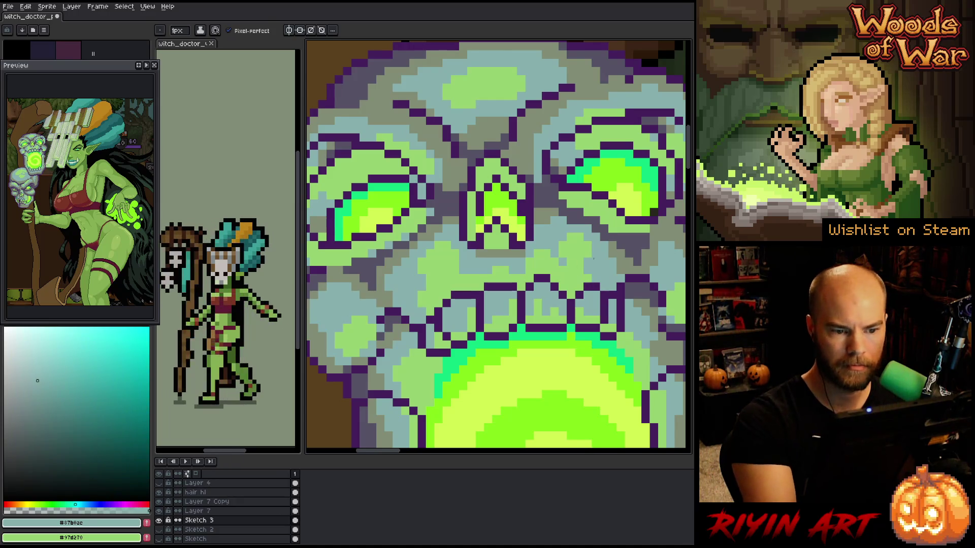
{"action": "key", "text": "alt"}
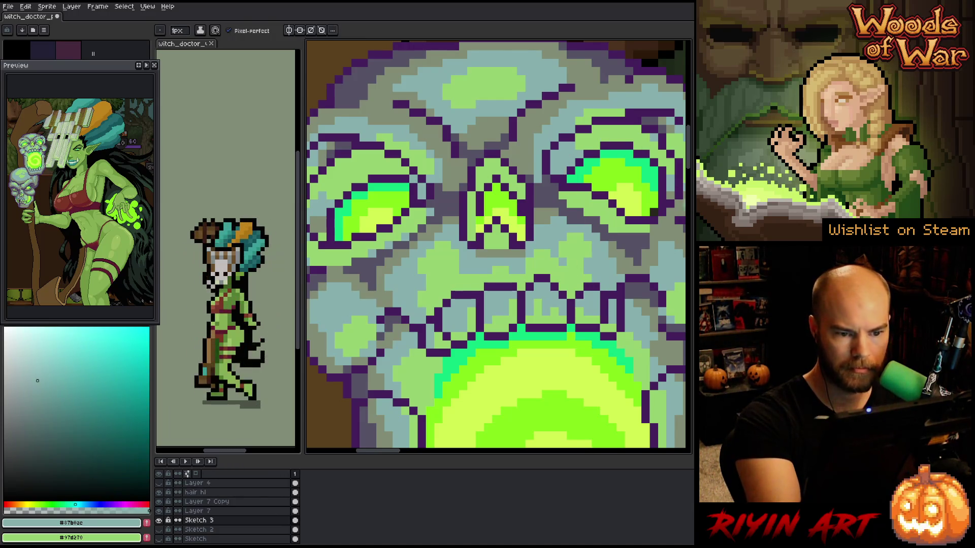
{"action": "left_click", "coordinate": [669, 188], "text": "alt"}
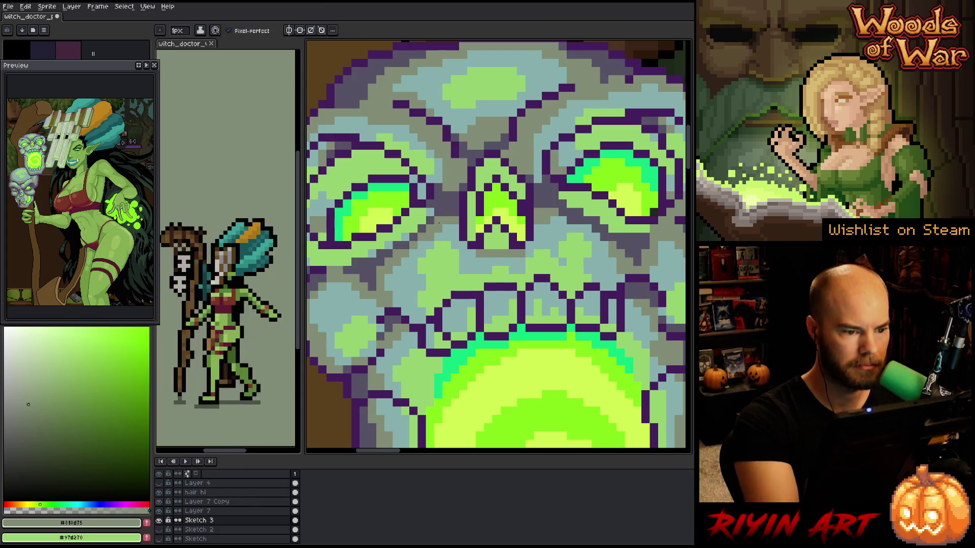
Repaint pixels around the mouth swirl, alternating the skull's blue-grey, teal-grey and light green glow shades
{"action": "left_click_drag", "start_coordinate": [331, 191], "coordinate": [402, 188]}
{"action": "left_click", "coordinate": [402, 188], "text": "alt"}
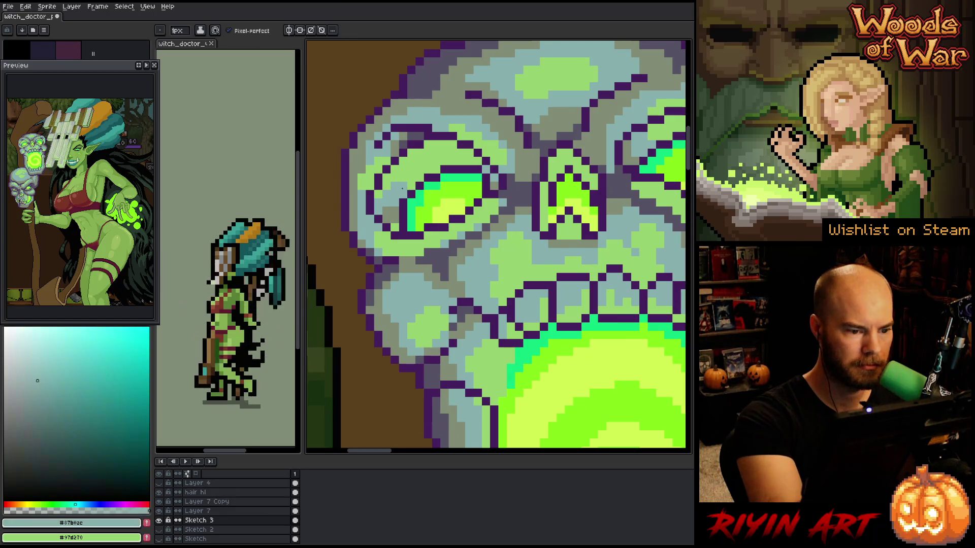
{"action": "left_click_drag", "start_coordinate": [393, 218], "coordinate": [376, 196]}
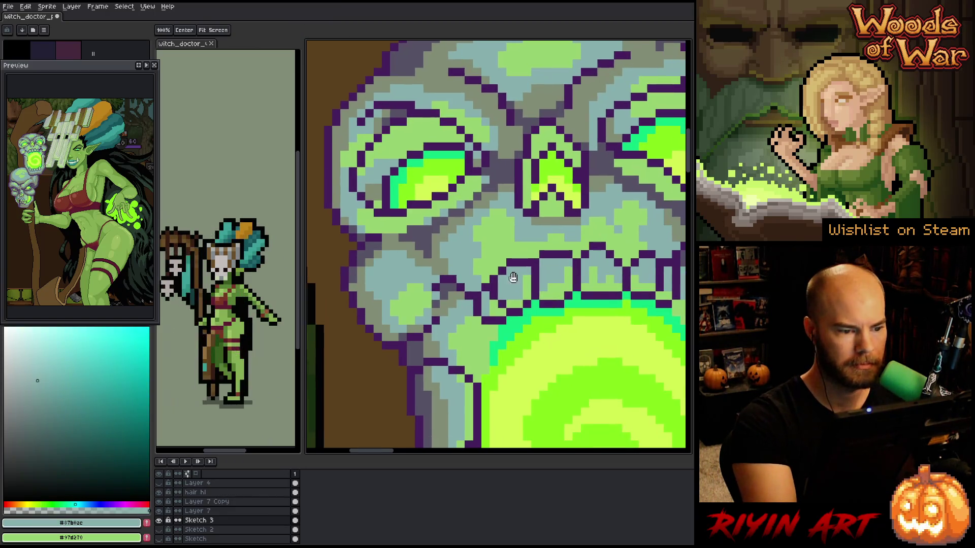
{"action": "left_click", "coordinate": [377, 196], "text": "alt"}
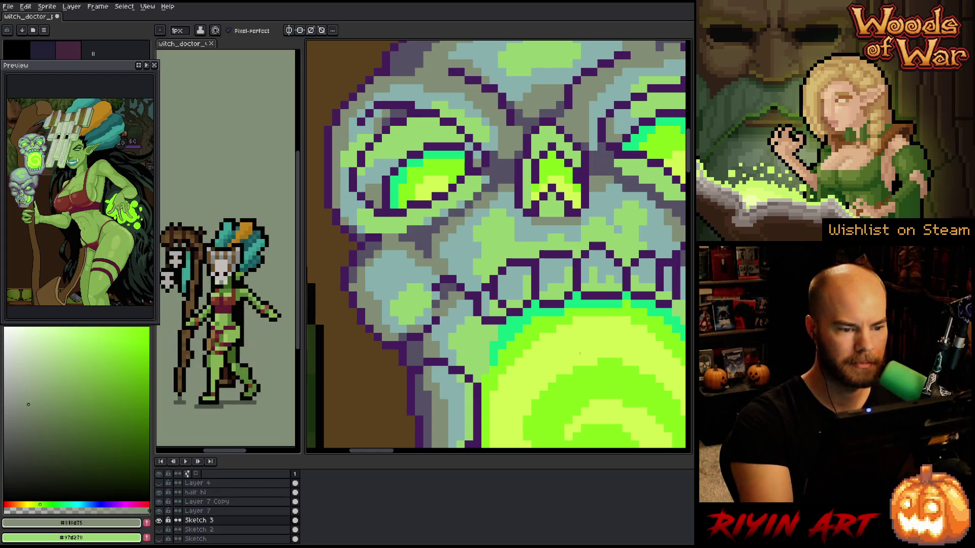
{"action": "left_click_drag", "start_coordinate": [580, 353], "coordinate": [575, 335]}
{"action": "left_click", "coordinate": [375, 160], "text": "alt"}
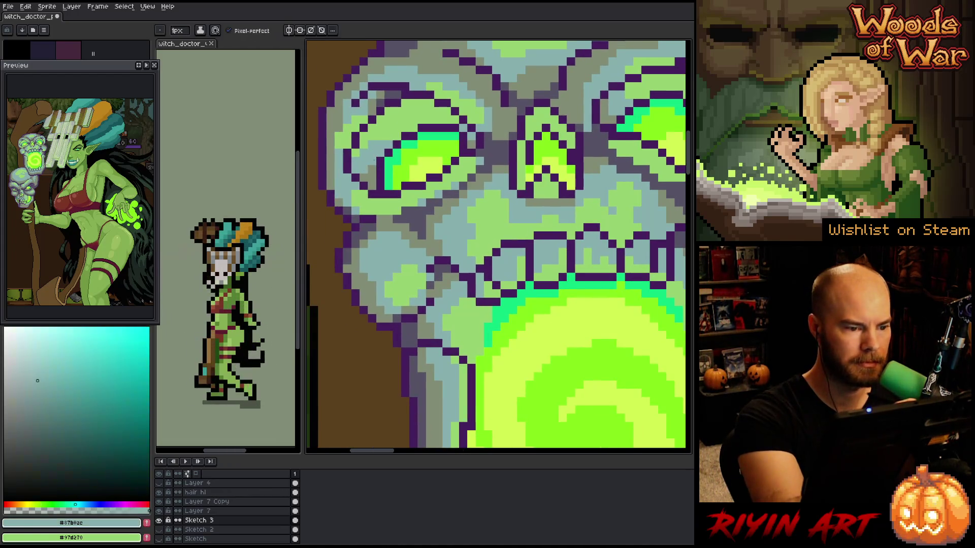
{"action": "mouse_move", "coordinate": [566, 422]}
{"action": "left_mouse_down"}
{"action": "mouse_move", "coordinate": [548, 294]}
{"action": "mouse_move", "coordinate": [550, 337]}
{"action": "mouse_move", "coordinate": [528, 339]}
{"action": "left_mouse_up"}
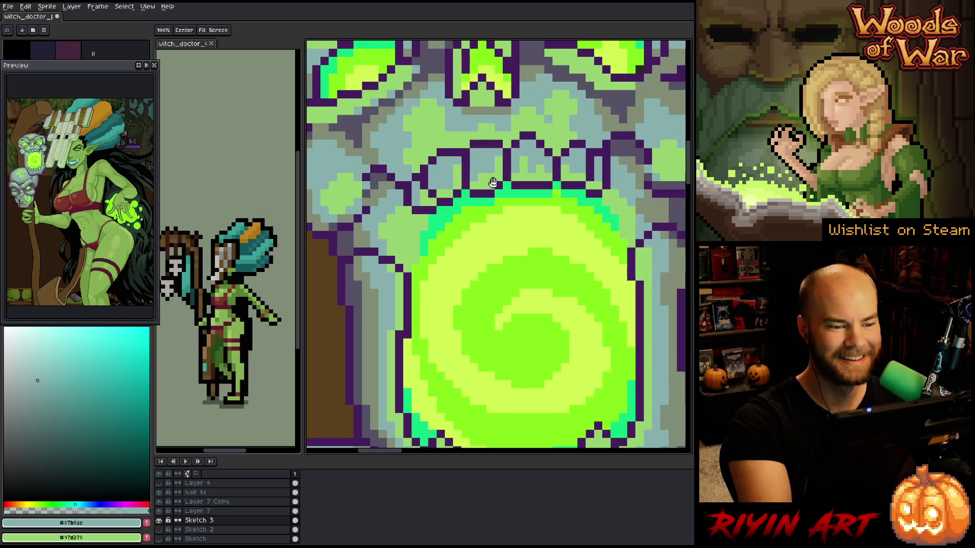
{"action": "left_click", "coordinate": [493, 125], "text": "alt"}
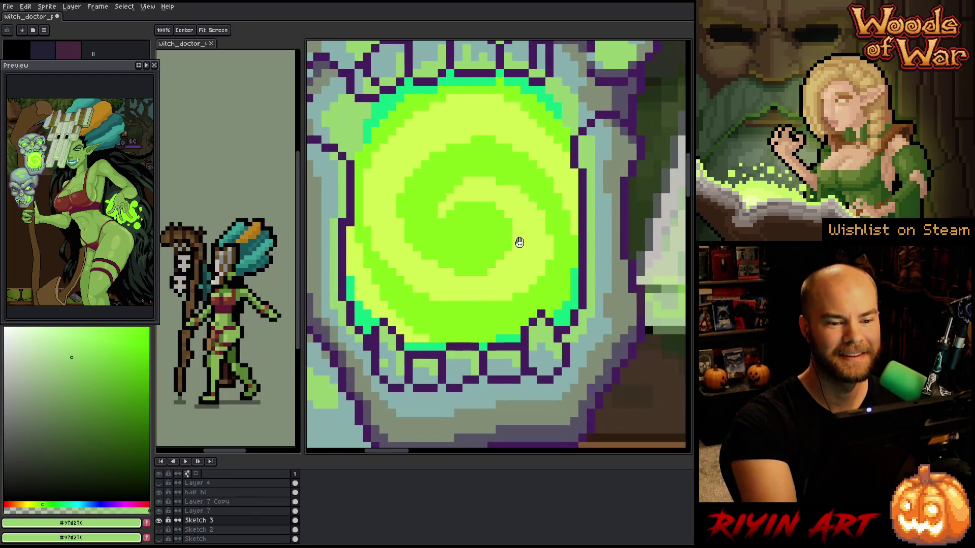
{"action": "left_click", "coordinate": [579, 144], "text": "alt"}
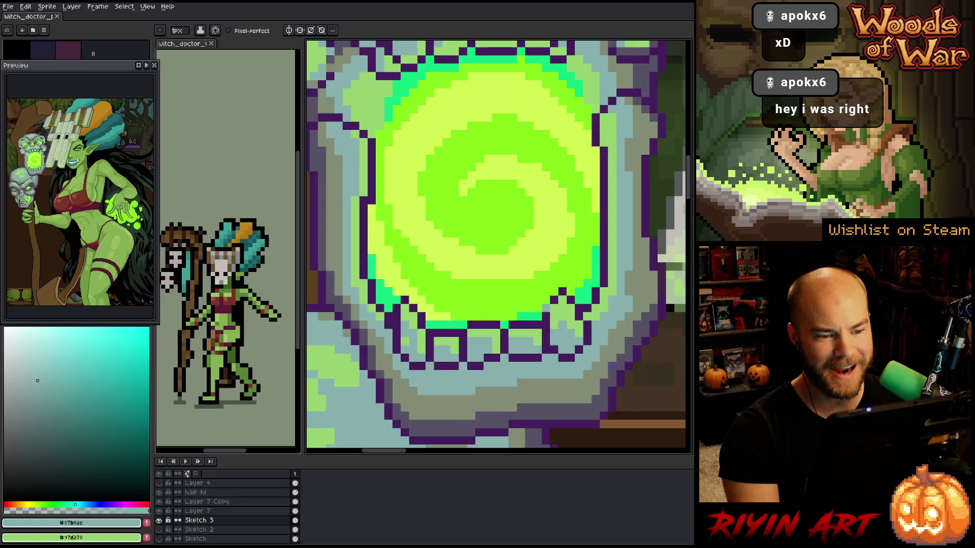
{"action": "left_click", "coordinate": [583, 262], "text": "alt"}
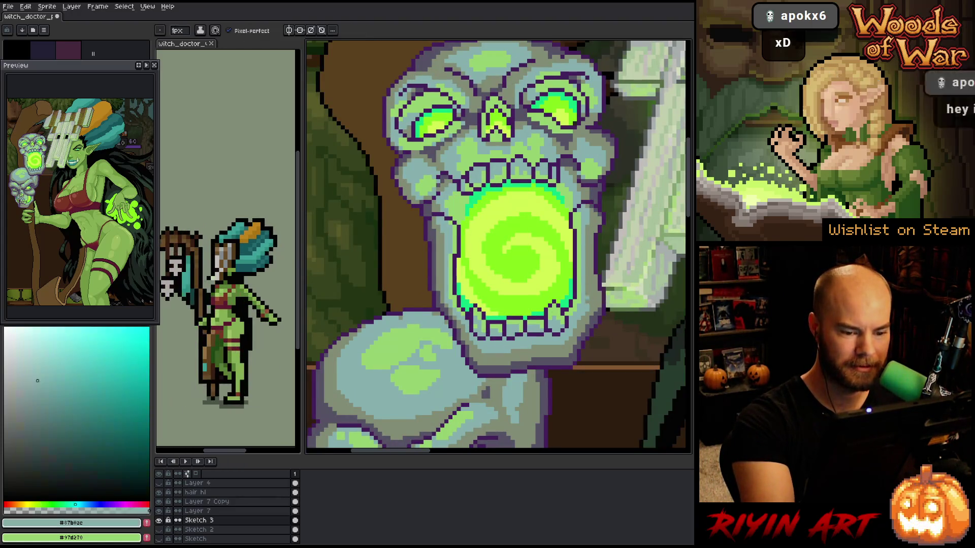
{"action": "left_click", "coordinate": [587, 292], "text": "alt"}
{"action": "left_click", "coordinate": [584, 261], "text": "alt"}
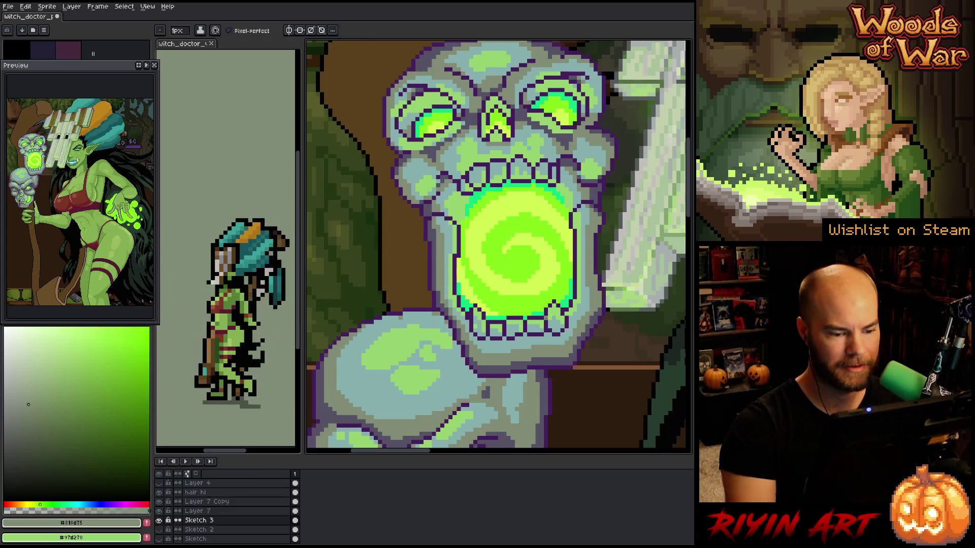
{"action": "scroll", "coordinate": [495, 310], "scroll_direction": "down", "scroll_amount": 1}
{"action": "left_click_drag", "start_coordinate": [571, 233], "coordinate": [512, 233]}
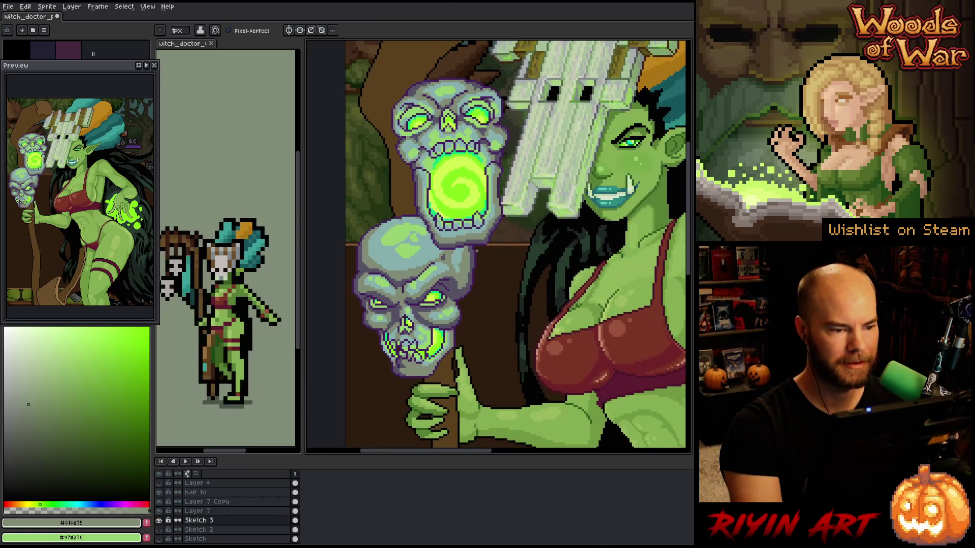
{"action": "scroll", "coordinate": [512, 274], "scroll_direction": "down", "scroll_amount": 1}
{"action": "scroll", "coordinate": [513, 274], "scroll_direction": "down", "scroll_amount": 1}
{"action": "scroll", "coordinate": [508, 264], "scroll_direction": "up", "scroll_amount": 2}
{"action": "scroll", "coordinate": [497, 254], "scroll_direction": "up", "scroll_amount": 1}
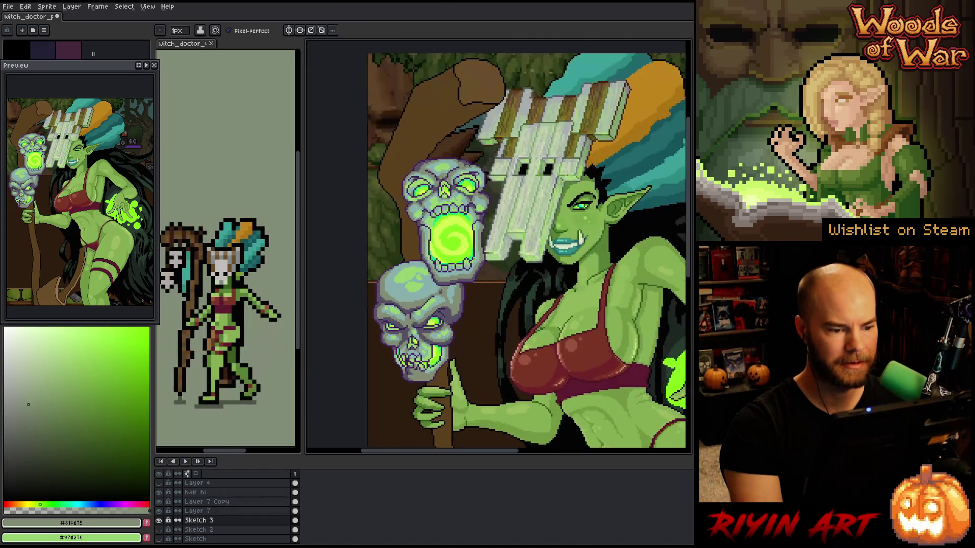
{"action": "scroll", "coordinate": [498, 254], "scroll_direction": "down", "scroll_amount": 1}
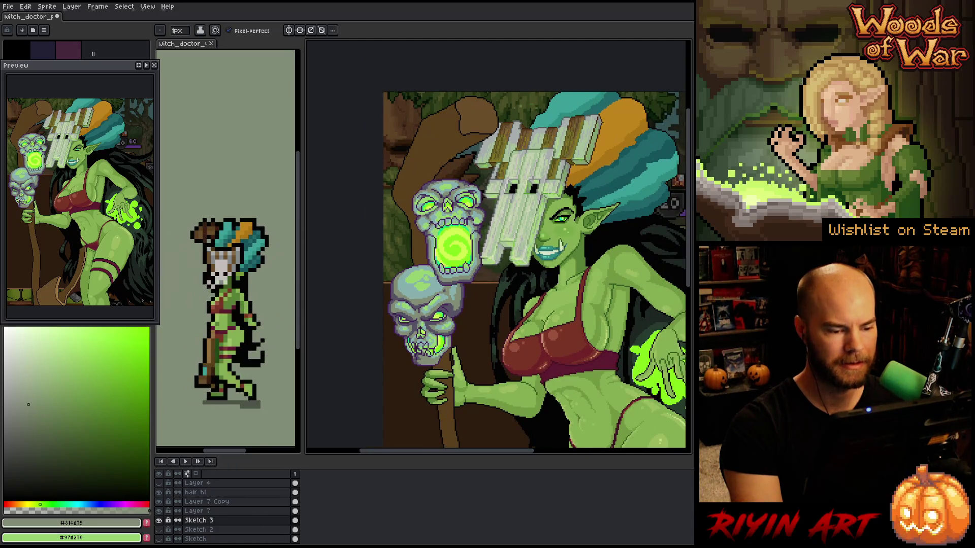
{"action": "scroll", "coordinate": [533, 274], "scroll_direction": "down", "scroll_amount": 1}
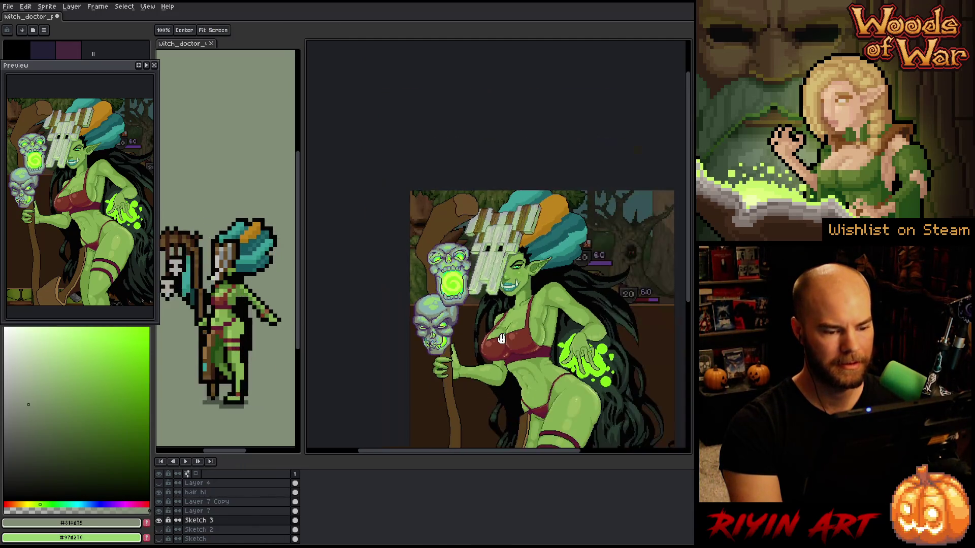
{"action": "left_click_drag", "start_coordinate": [533, 274], "coordinate": [446, 159]}
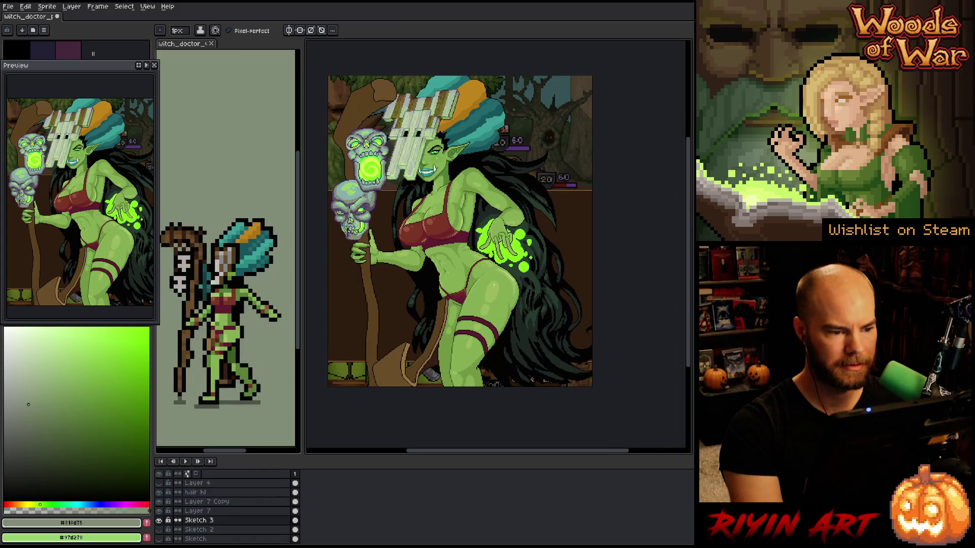
{"action": "scroll", "coordinate": [460, 231], "scroll_direction": "up", "scroll_amount": 1}
{"action": "left_click_drag", "start_coordinate": [459, 231], "coordinate": [485, 243]}
{"action": "scroll", "coordinate": [486, 243], "scroll_direction": "down", "scroll_amount": 1}
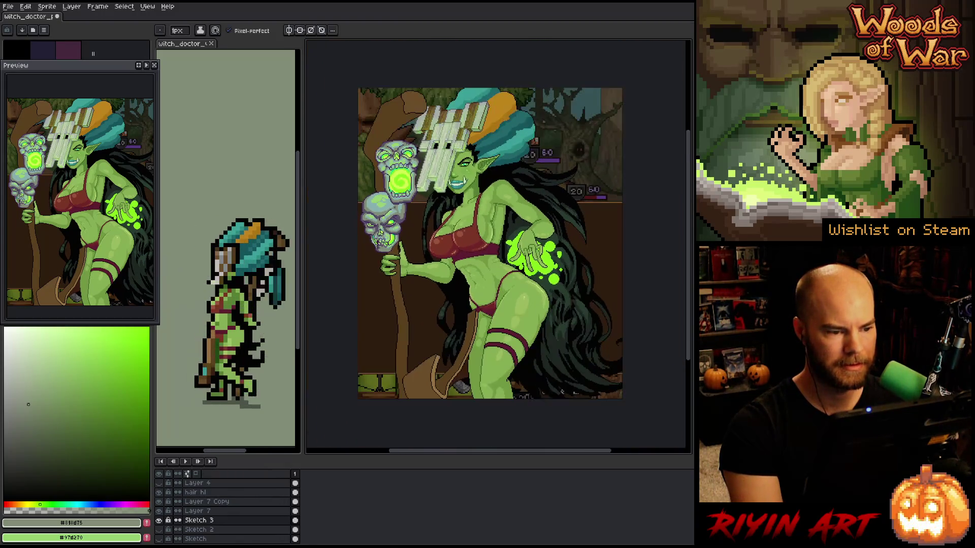
{"action": "scroll", "coordinate": [469, 248], "scroll_direction": "up", "scroll_amount": 1}
{"action": "scroll", "coordinate": [228, 505], "scroll_direction": "up", "scroll_amount": 3}
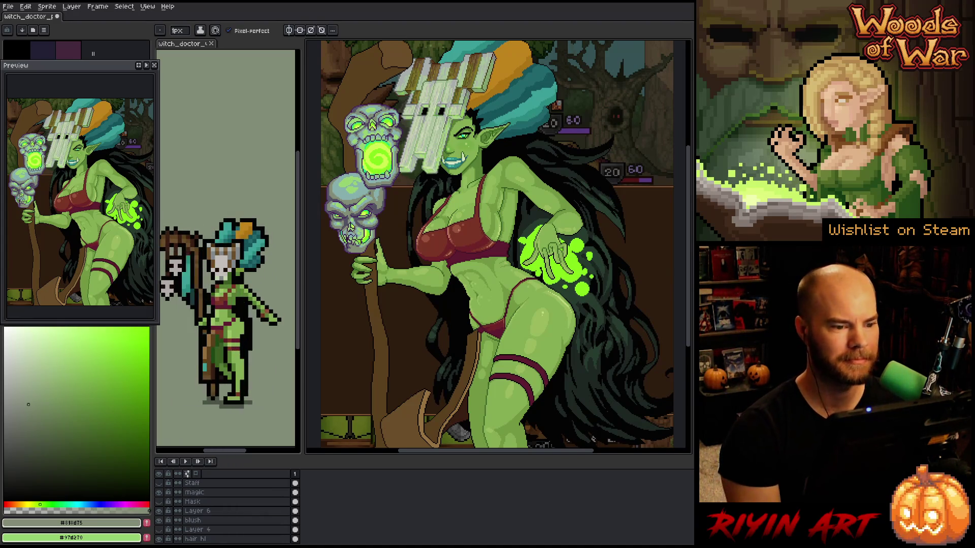
Save the drawing and select all bright green glow pixels on the magic layer by colour range
{"action": "key", "text": "minus"}
{"action": "key", "text": "plus"}
{"action": "key", "text": "plus"}
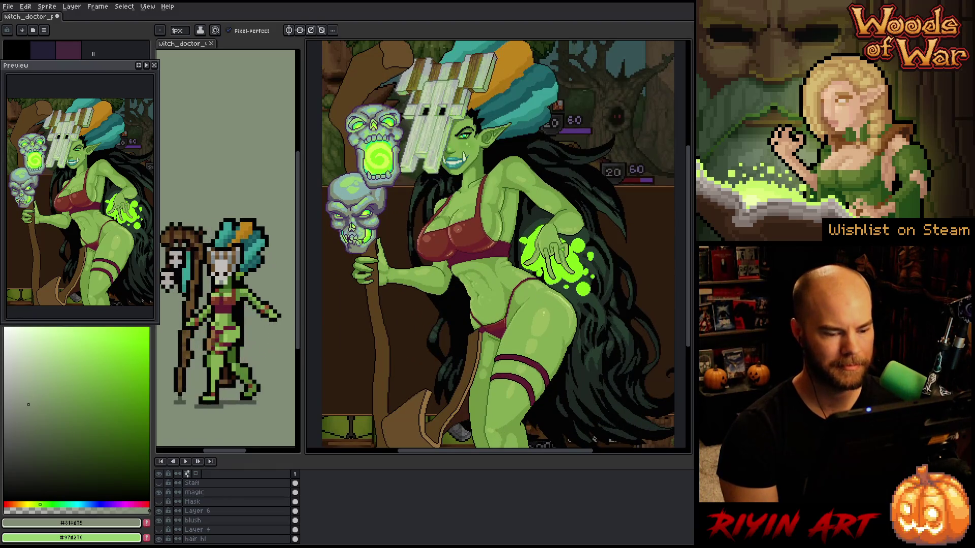
{"action": "key", "text": "ctrl+s"}
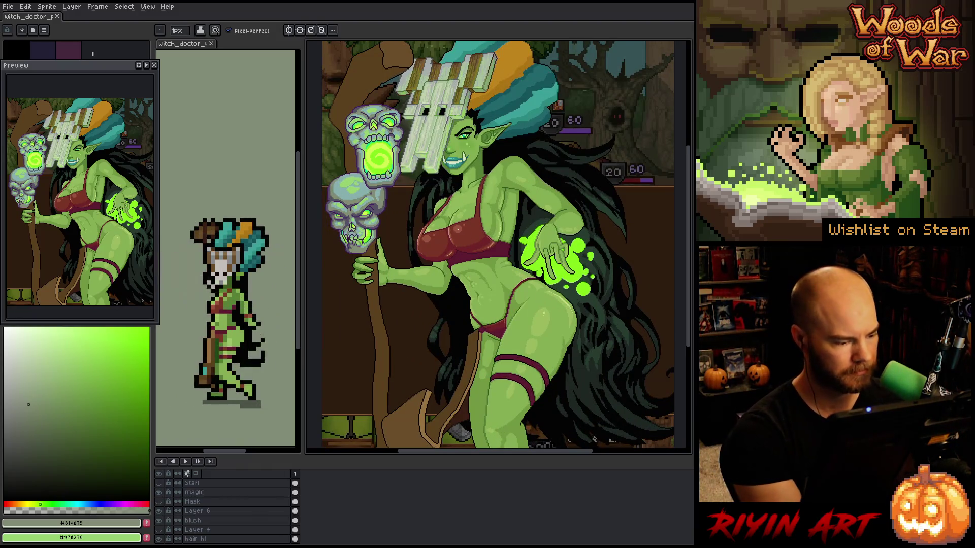
{"action": "left_click", "coordinate": [233, 489]}
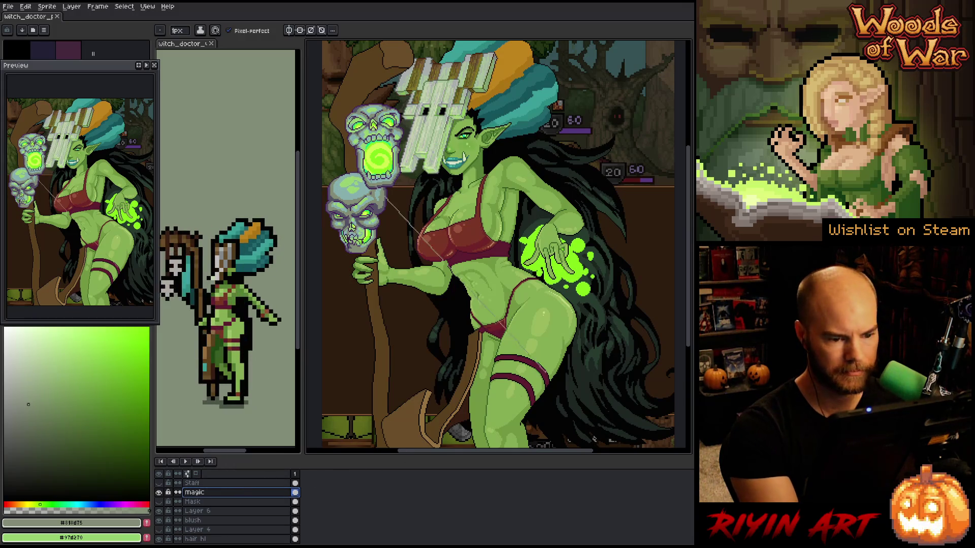
{"action": "key", "text": "shift+c"}
{"action": "left_click", "coordinate": [463, 235]}
{"action": "left_click", "coordinate": [575, 258]}
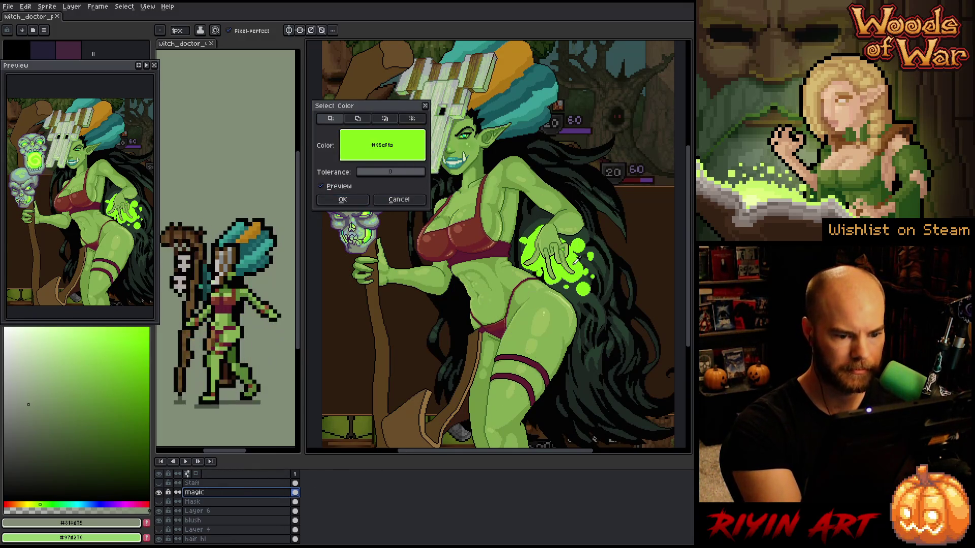
{"action": "left_click", "coordinate": [343, 200]}
Paint pale yellow-green #d2f253 highlights into the glow with a 4px pencil
{"action": "key", "text": "i"}
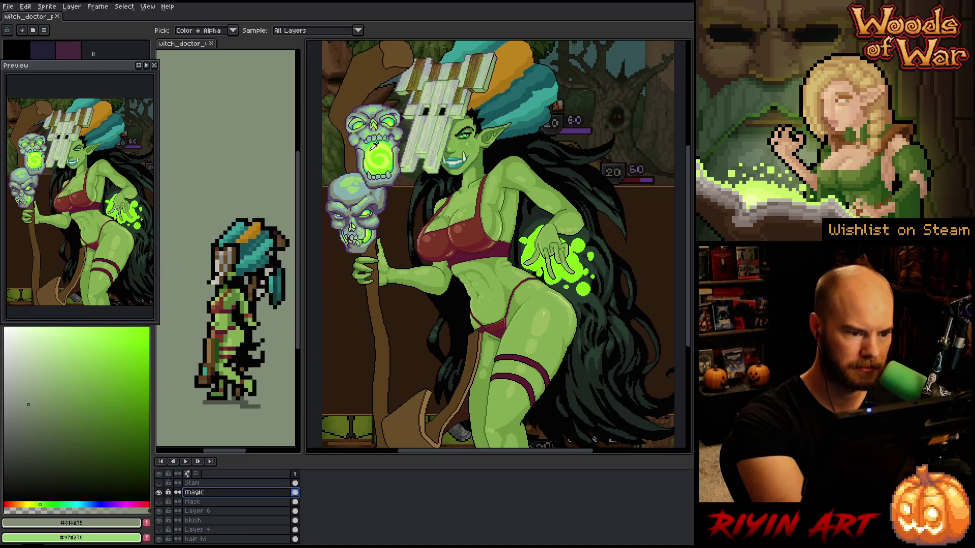
{"action": "left_click", "coordinate": [376, 138]}
{"action": "key", "text": "b"}
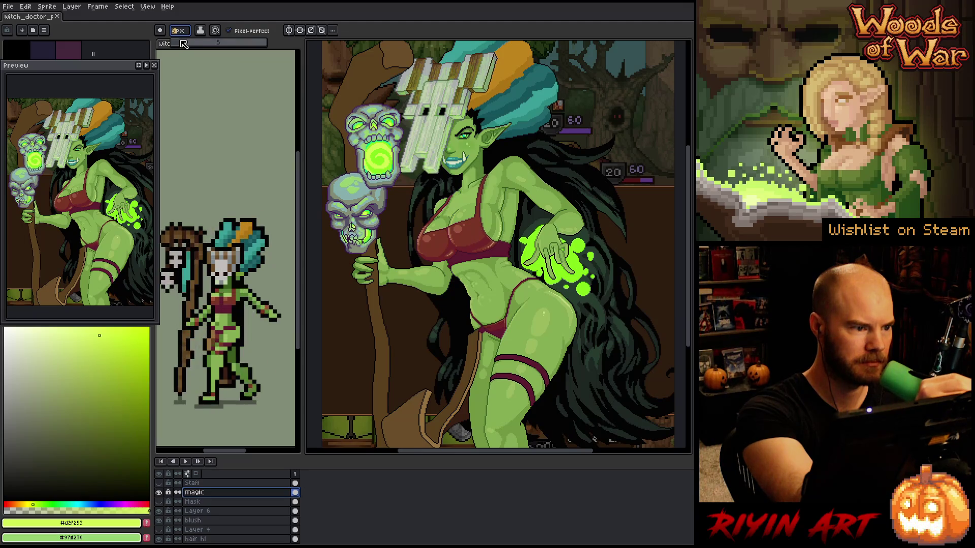
{"action": "left_click_drag", "start_coordinate": [184, 44], "coordinate": [187, 44]}
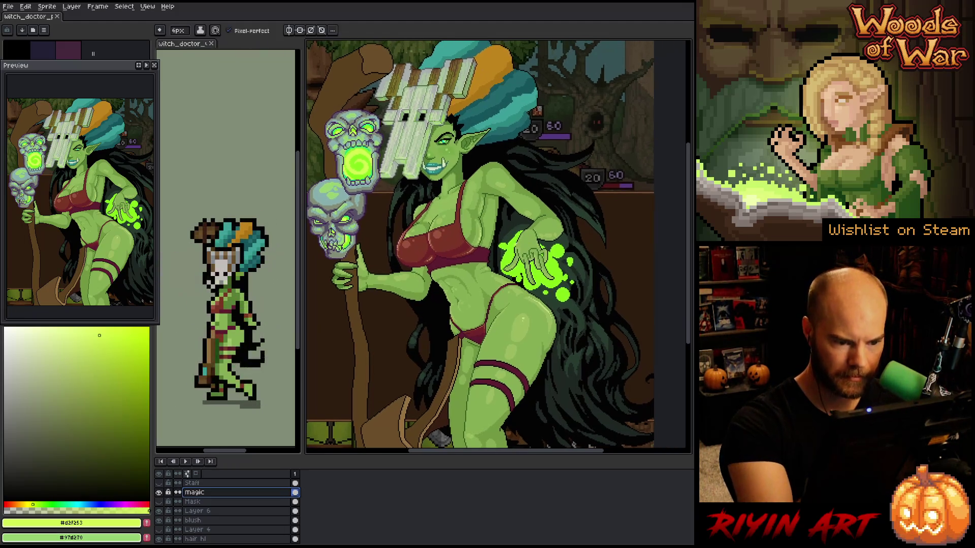
{"action": "left_click", "coordinate": [511, 260]}
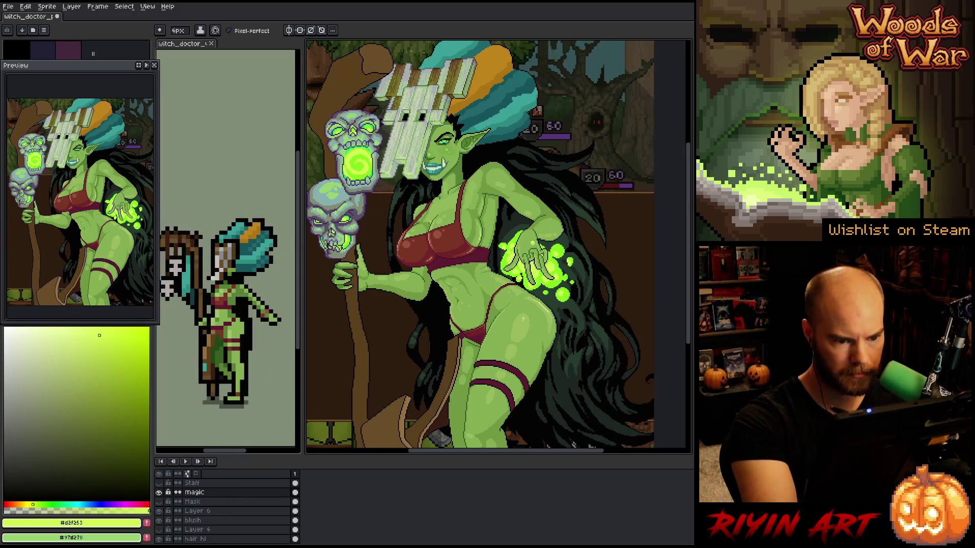
Sample teal #0cdd7f and paint accents into the magic glow around the hand
{"action": "key", "text": "i"}
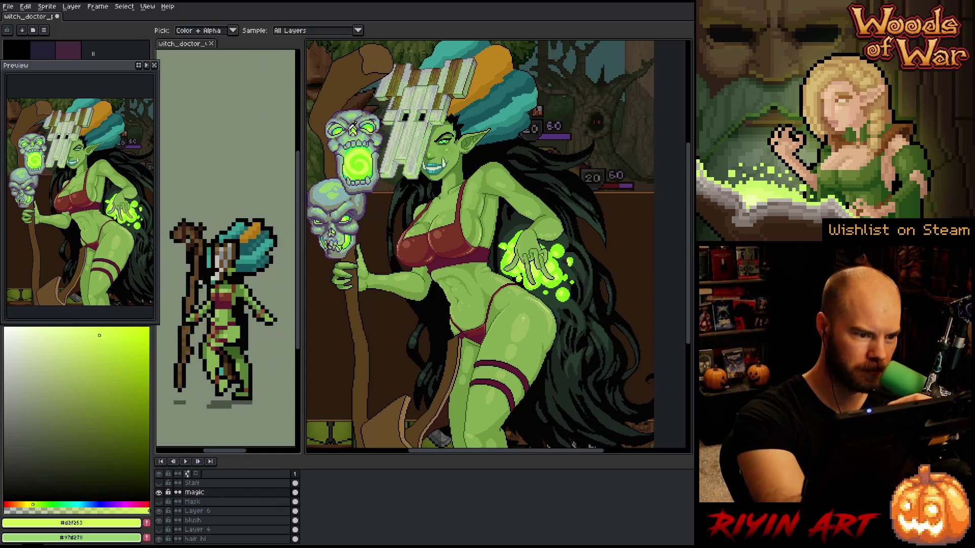
{"action": "left_click", "coordinate": [352, 138]}
{"action": "key", "text": "b"}
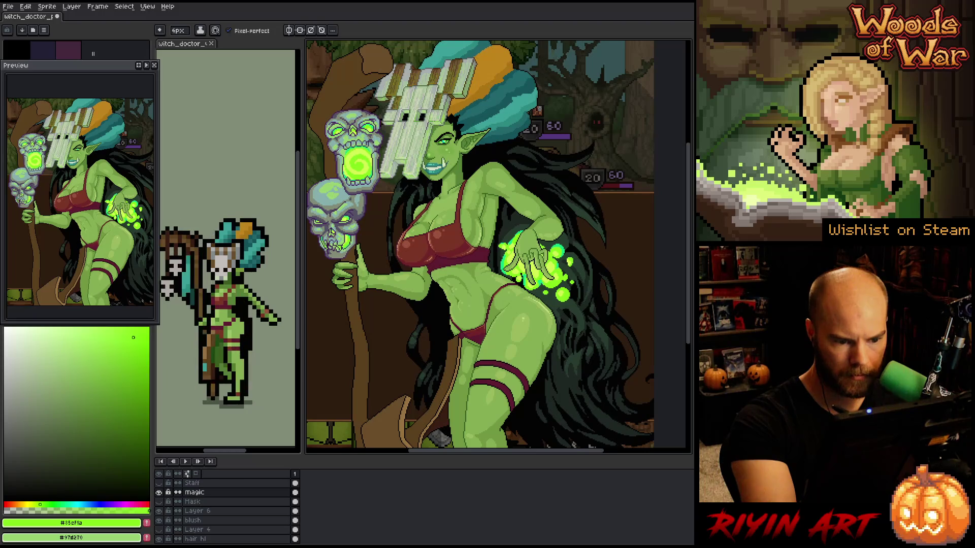
{"action": "left_click", "coordinate": [569, 249], "text": "alt"}
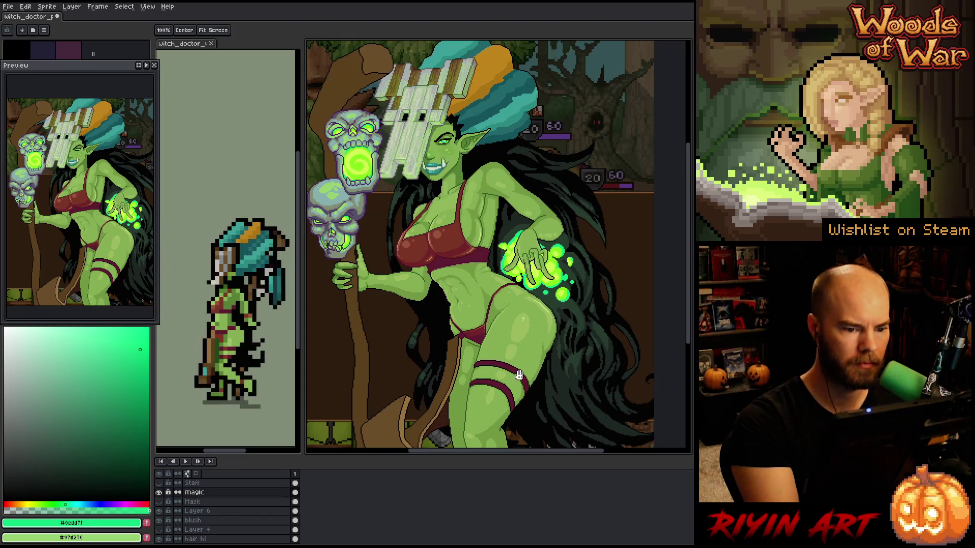
{"action": "left_click_drag", "start_coordinate": [541, 376], "coordinate": [566, 373]}
{"action": "left_click_drag", "start_coordinate": [569, 331], "coordinate": [574, 343]}
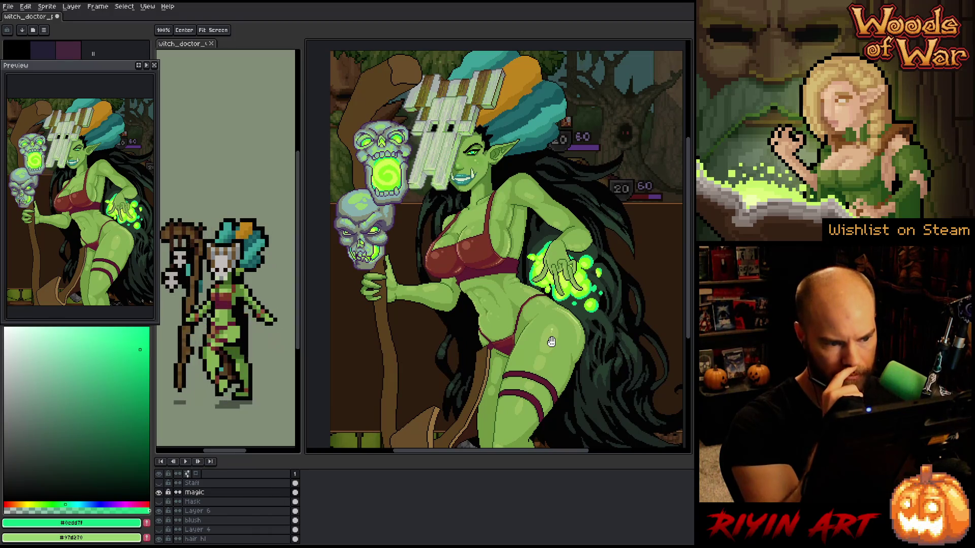
Undo the accidental straight green line left by a Shift-click
{"action": "key", "text": "b"}
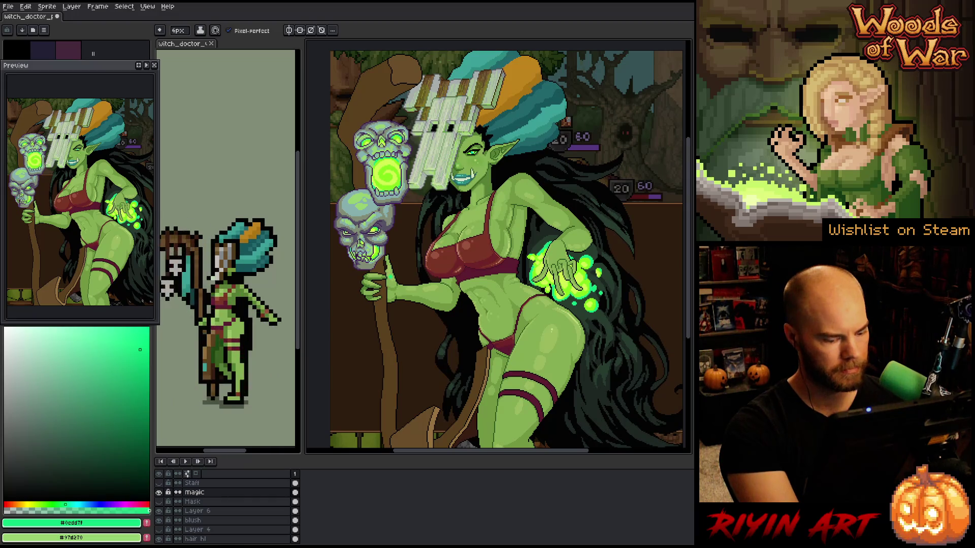
{"action": "left_click", "coordinate": [606, 278], "text": "shift"}
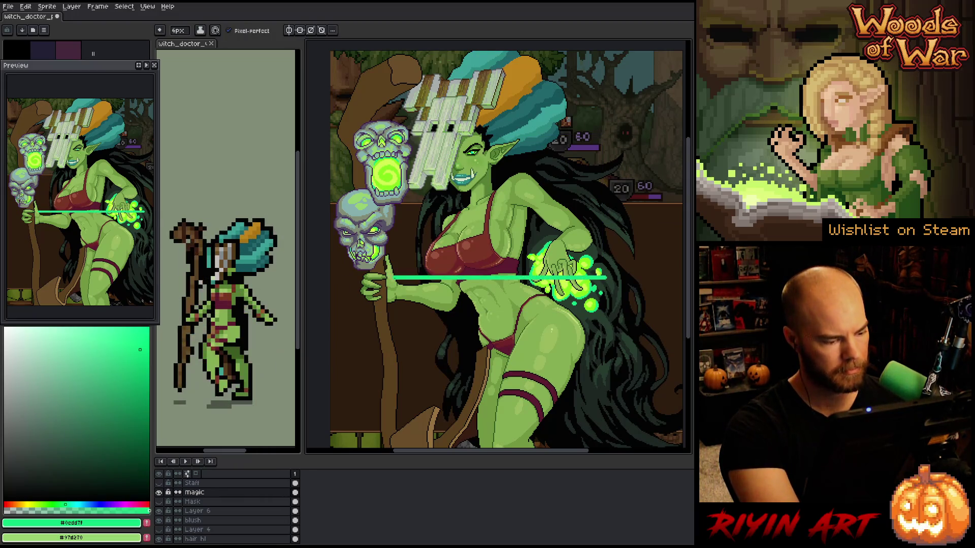
{"action": "key", "text": "ctrl+z"}
{"action": "scroll", "coordinate": [238, 512], "scroll_direction": "down", "scroll_amount": 1}
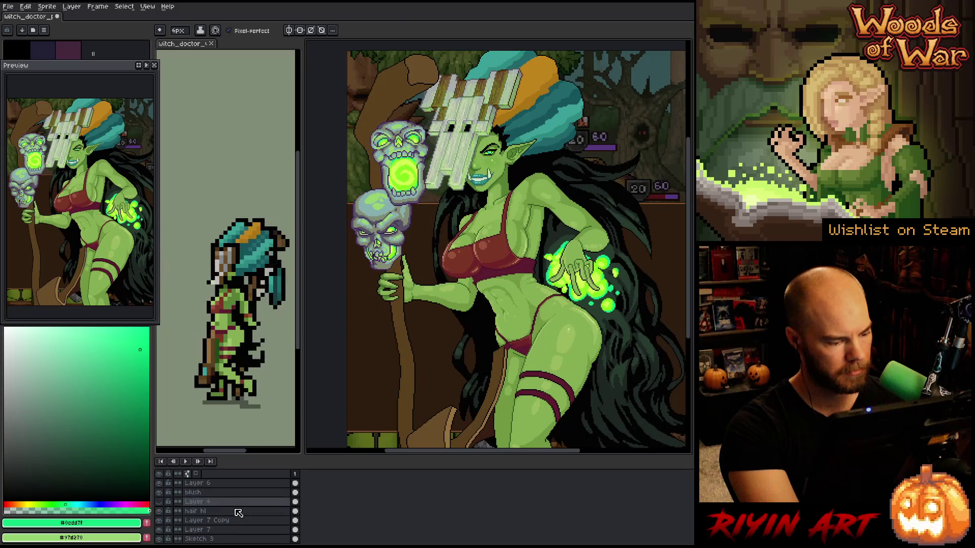
On the Sketch 3 layer, set Replace Color's source to the skulls' grey-purple #555165
{"action": "scroll", "coordinate": [237, 515], "scroll_direction": "down", "scroll_amount": 1}
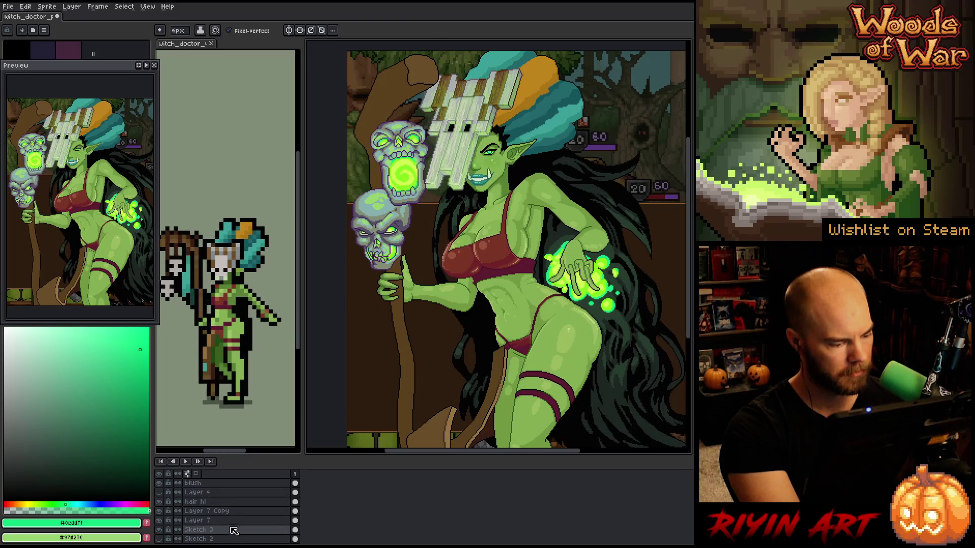
{"action": "left_click", "coordinate": [233, 530]}
{"action": "key", "text": "shift+r"}
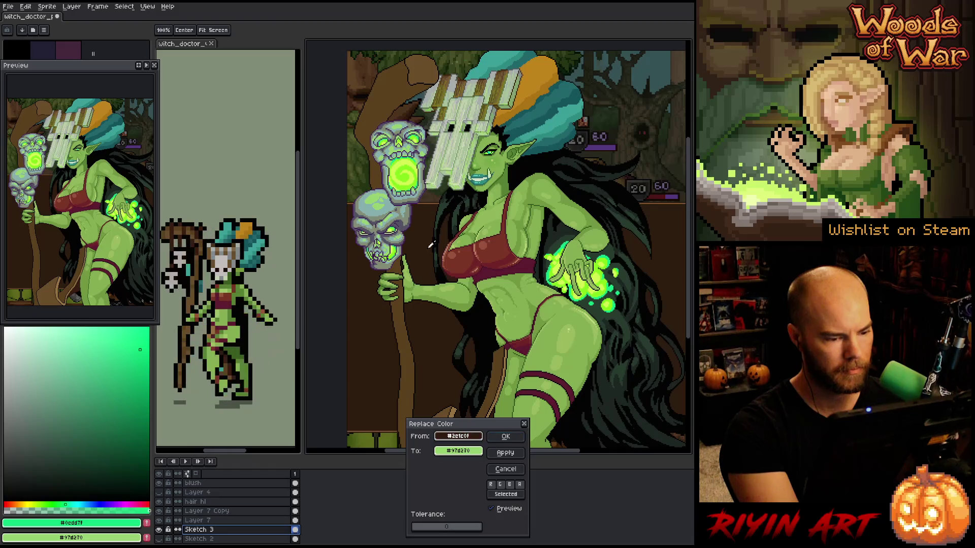
{"action": "left_click", "coordinate": [421, 226]}
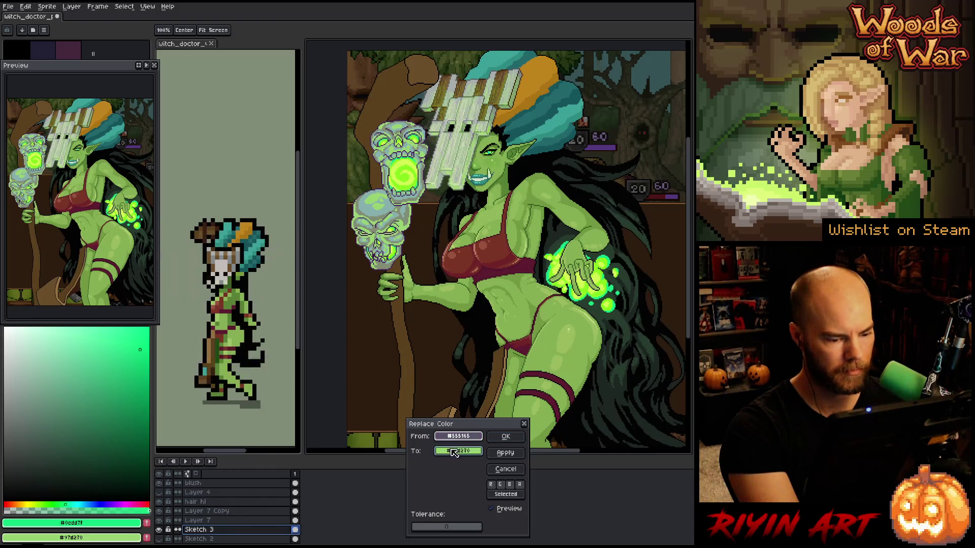
{"action": "left_click_drag", "start_coordinate": [460, 436], "coordinate": [461, 453]}
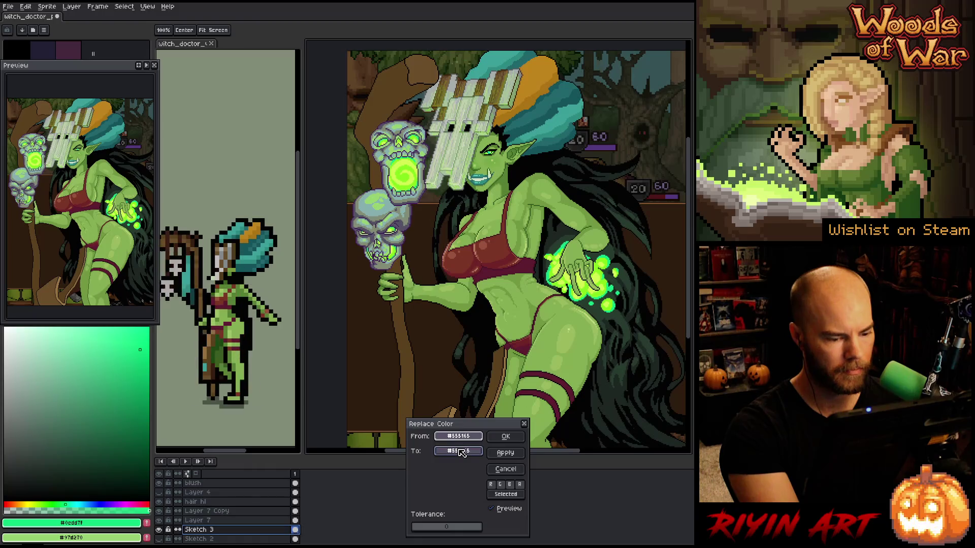
{"action": "left_click", "coordinate": [461, 452]}
Set the replacement to a muted violet of about HSL 247/13/44 and apply it
{"action": "left_click", "coordinate": [491, 466]}
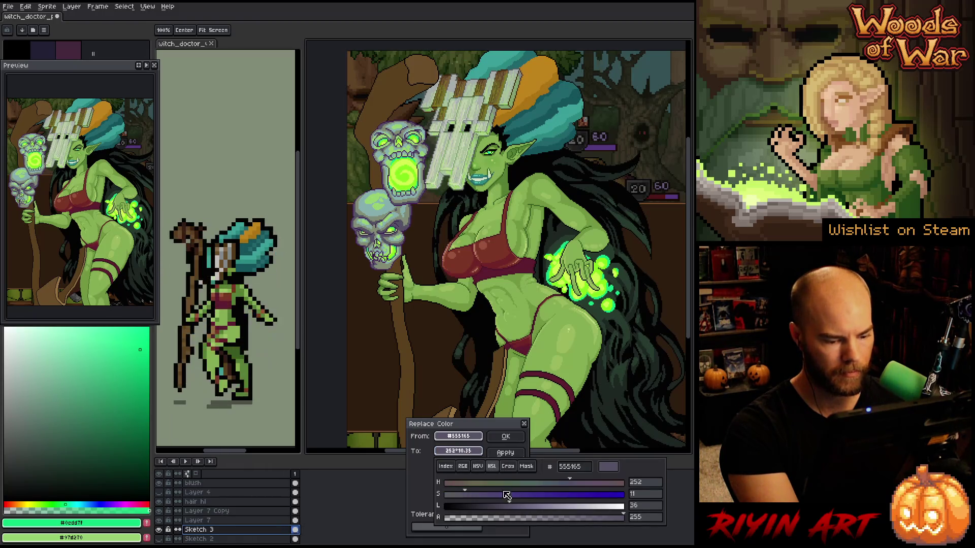
{"action": "mouse_move", "coordinate": [511, 506]}
{"action": "left_mouse_down"}
{"action": "mouse_move", "coordinate": [528, 508]}
{"action": "mouse_move", "coordinate": [559, 488]}
{"action": "mouse_move", "coordinate": [545, 482]}
{"action": "mouse_move", "coordinate": [561, 483]}
{"action": "left_mouse_up"}
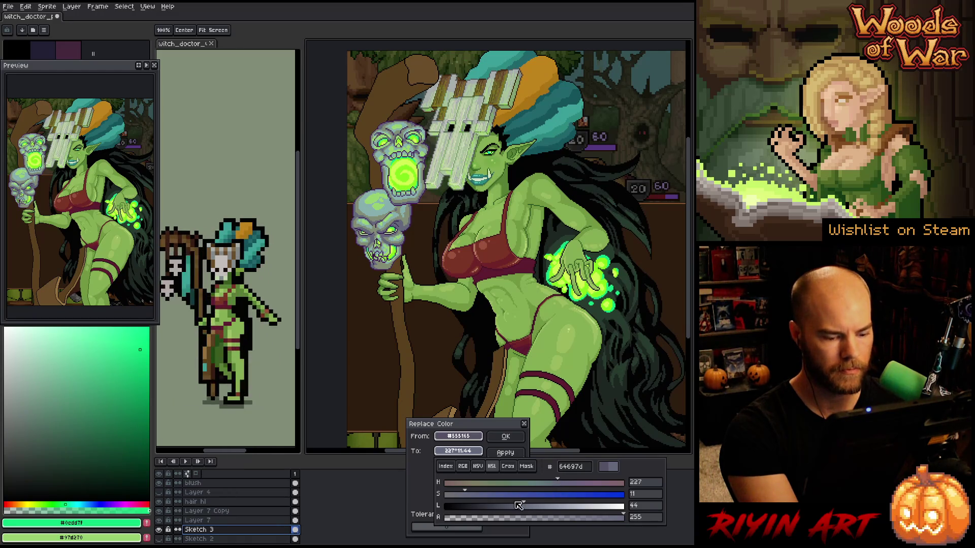
{"action": "left_click", "coordinate": [473, 494]}
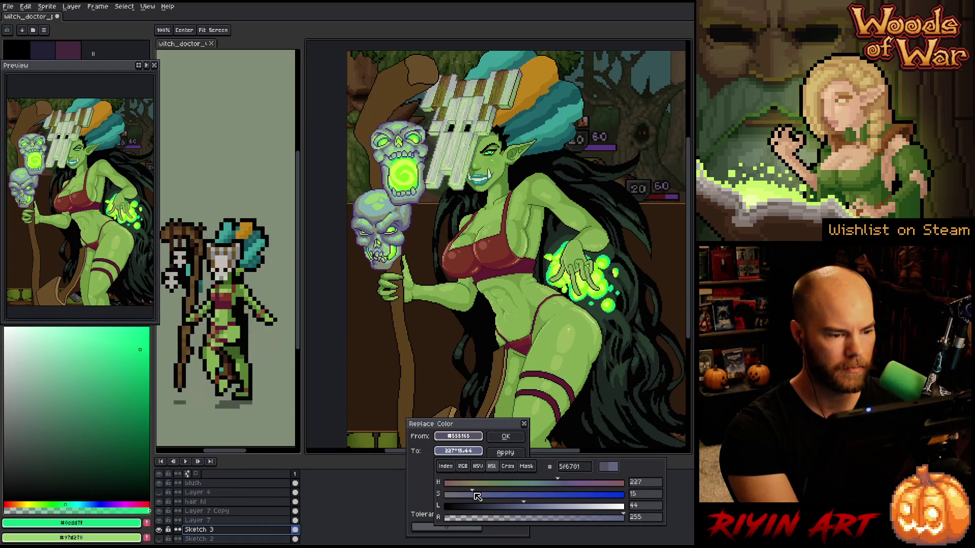
{"action": "left_click_drag", "start_coordinate": [478, 497], "coordinate": [472, 497]}
{"action": "left_click", "coordinate": [574, 485]}
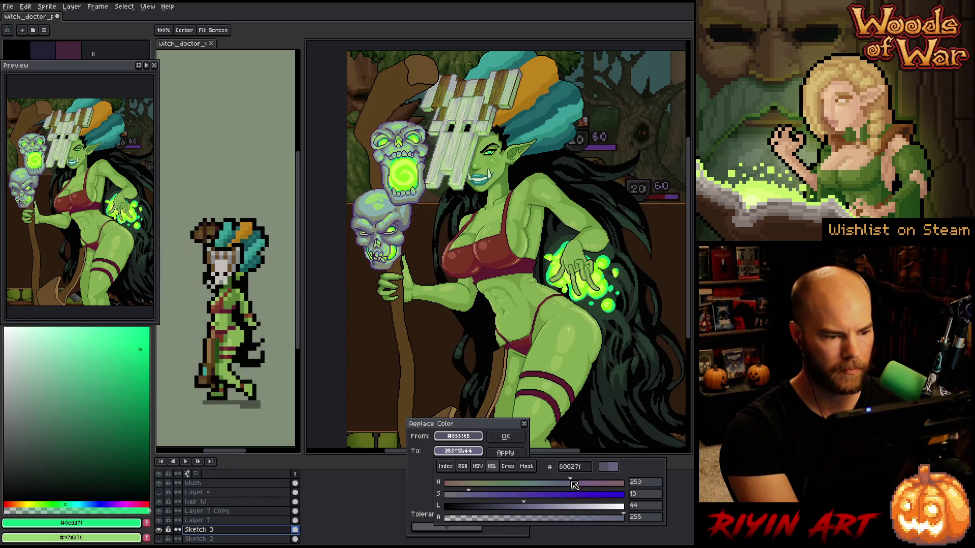
{"action": "mouse_move", "coordinate": [574, 485]}
{"action": "left_mouse_down"}
{"action": "mouse_move", "coordinate": [533, 479]}
{"action": "mouse_move", "coordinate": [547, 477]}
{"action": "left_mouse_up"}
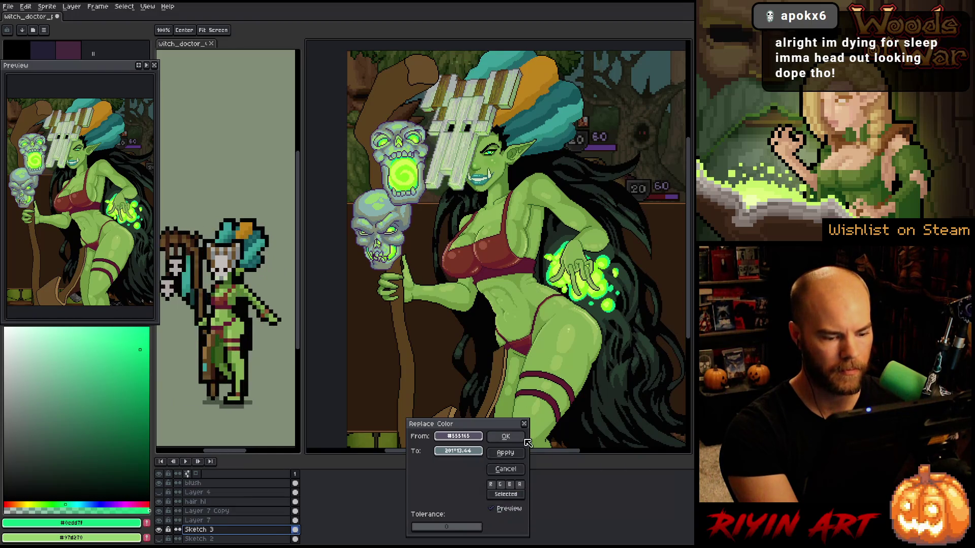
{"action": "left_click", "coordinate": [505, 436]}
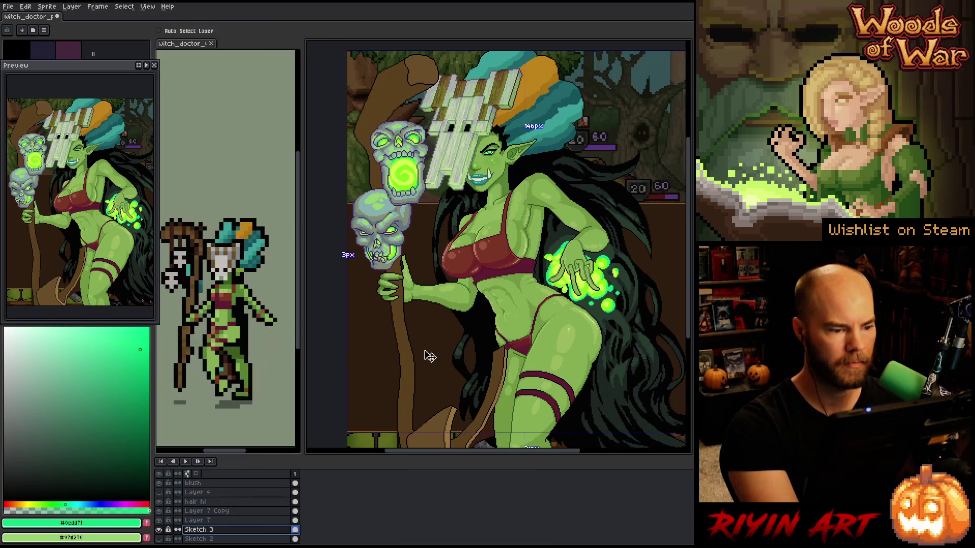
Reopen Replace Color with the skulls' pale green as the colour to replace
{"action": "key", "text": "shift+r"}
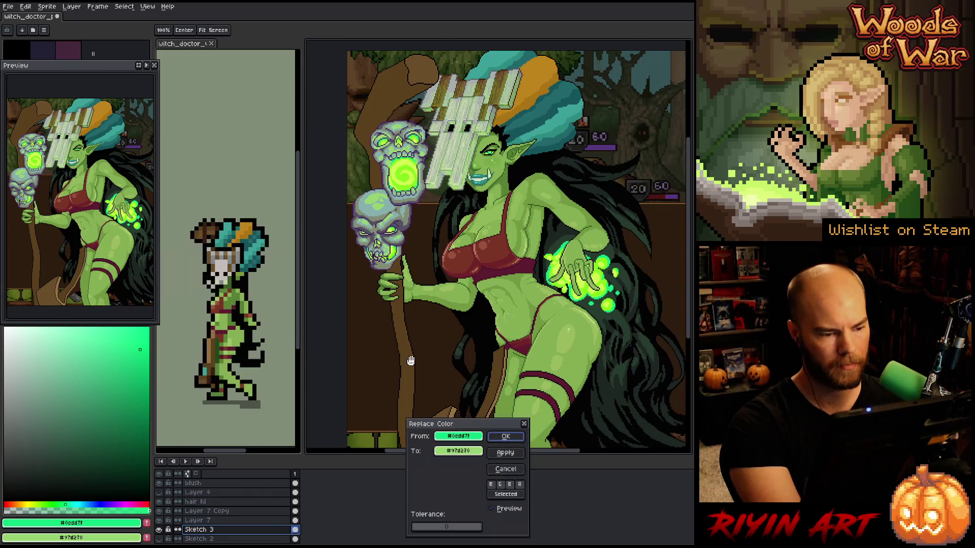
{"action": "mouse_move", "coordinate": [458, 437]}
{"action": "left_mouse_down"}
{"action": "mouse_move", "coordinate": [451, 473]}
{"action": "mouse_move", "coordinate": [406, 222]}
{"action": "left_mouse_up"}
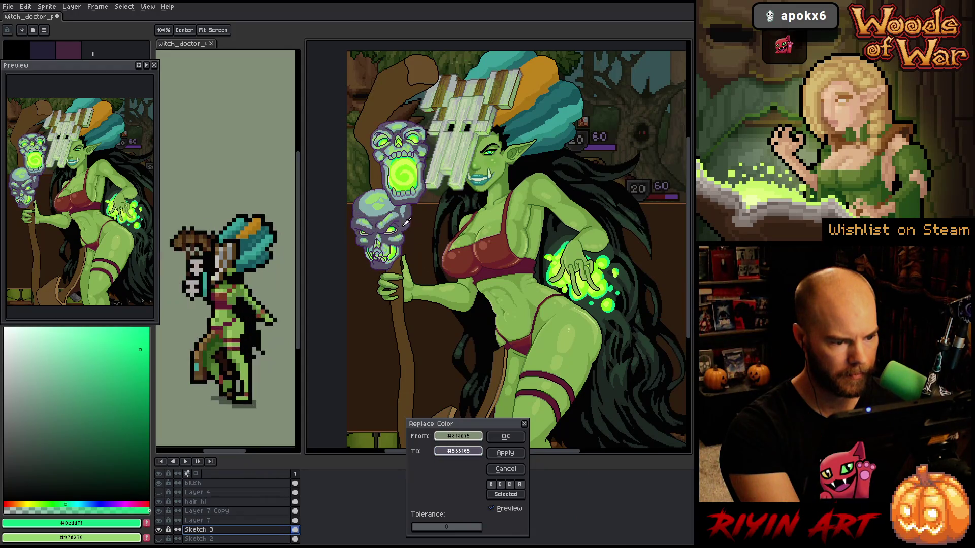
{"action": "left_click", "coordinate": [456, 450]}
{"action": "left_click", "coordinate": [492, 466]}
Set the replacement to blue-teal around HSL 187/30/44 and apply it
{"action": "left_click", "coordinate": [555, 483]}
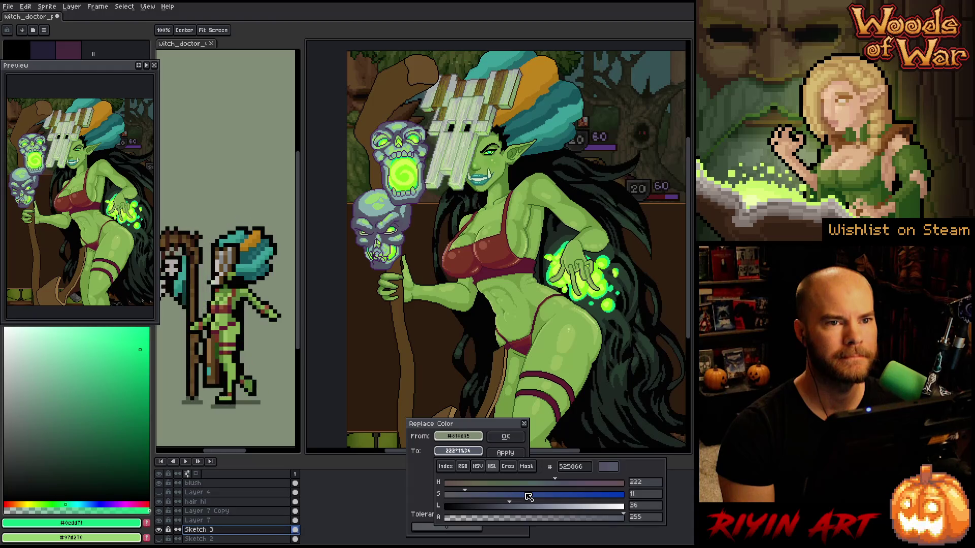
{"action": "left_click", "coordinate": [527, 494]}
{"action": "left_click_drag", "start_coordinate": [528, 496], "coordinate": [533, 505]}
{"action": "left_click", "coordinate": [531, 505]}
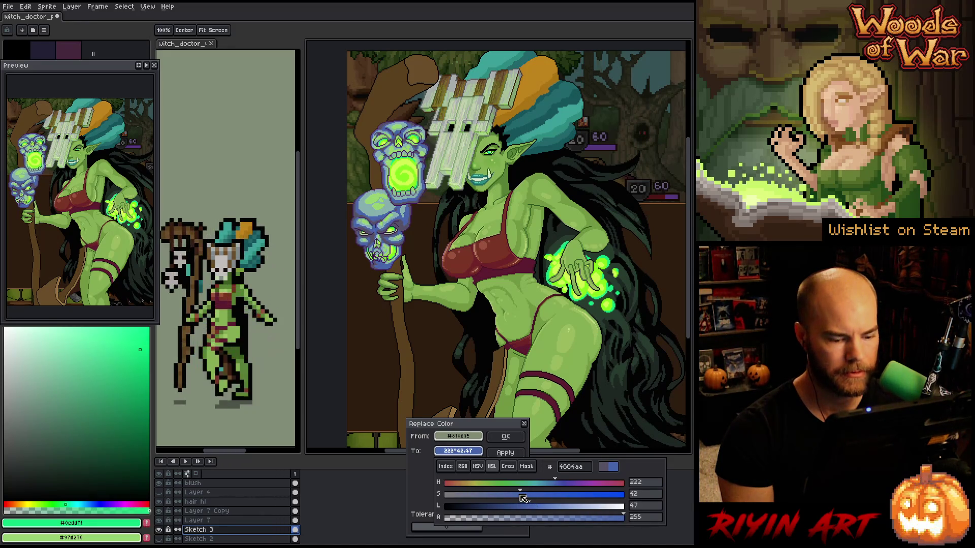
{"action": "left_click", "coordinate": [540, 485]}
{"action": "left_click_drag", "start_coordinate": [544, 485], "coordinate": [541, 484]}
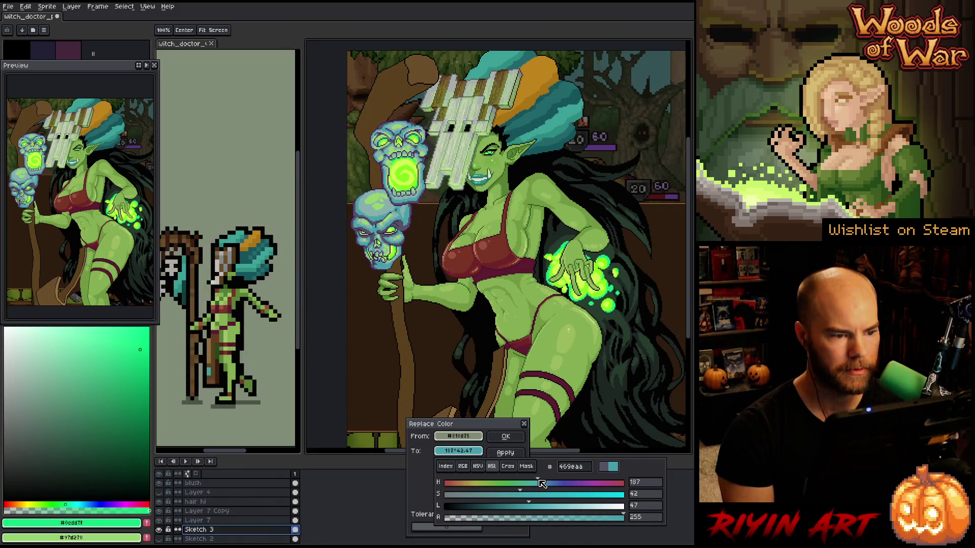
{"action": "mouse_move", "coordinate": [519, 495]}
{"action": "left_mouse_down"}
{"action": "mouse_move", "coordinate": [497, 497]}
{"action": "mouse_move", "coordinate": [551, 506]}
{"action": "mouse_move", "coordinate": [528, 495]}
{"action": "left_mouse_up"}
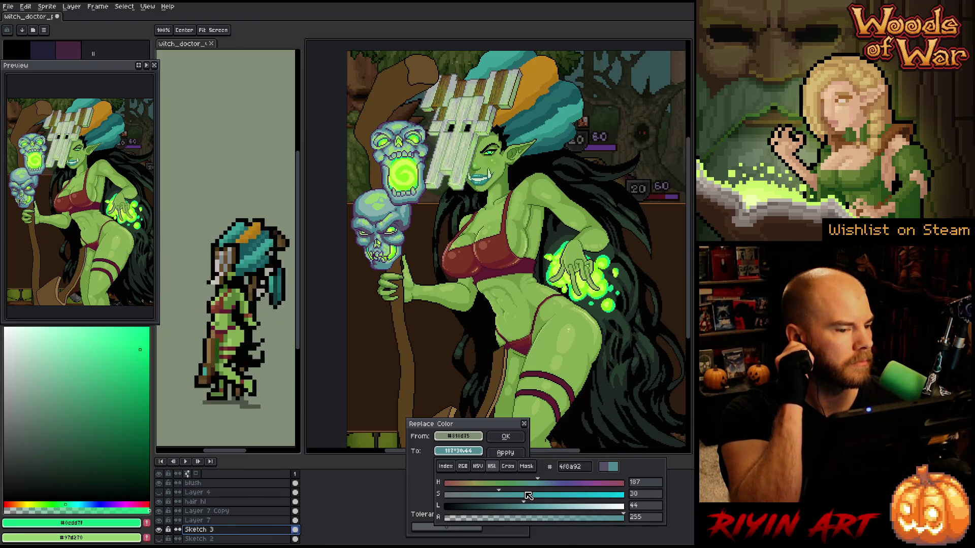
{"action": "left_click", "coordinate": [508, 436]}
Reopen Replace Color with the skulls' #555165 as From and To, editing To in HSL
{"action": "key", "text": "shift+r"}
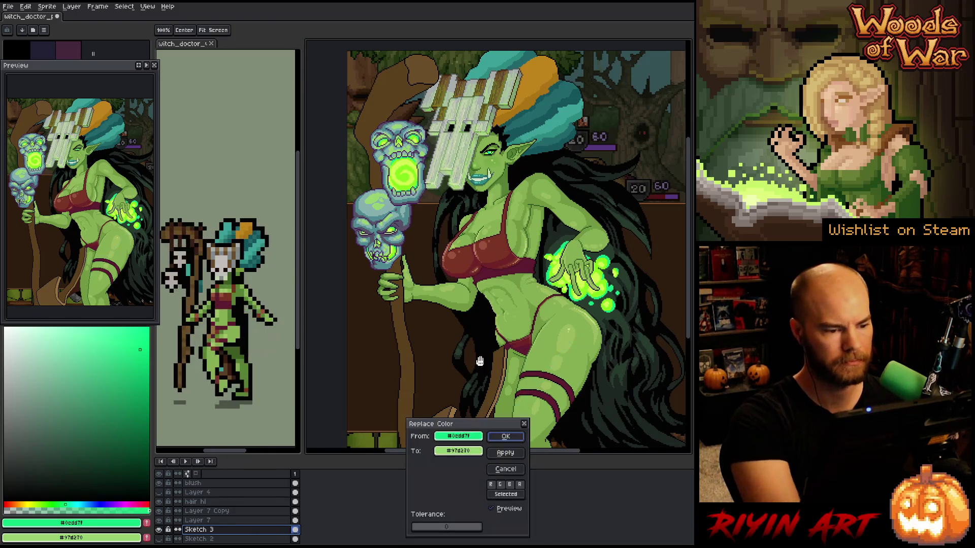
{"action": "left_click", "coordinate": [407, 222]}
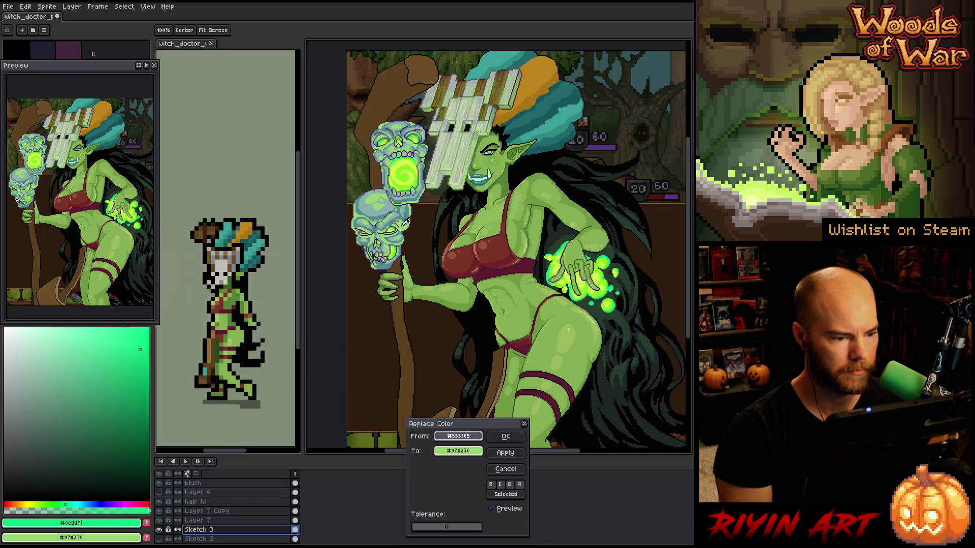
{"action": "right_click", "coordinate": [409, 288]}
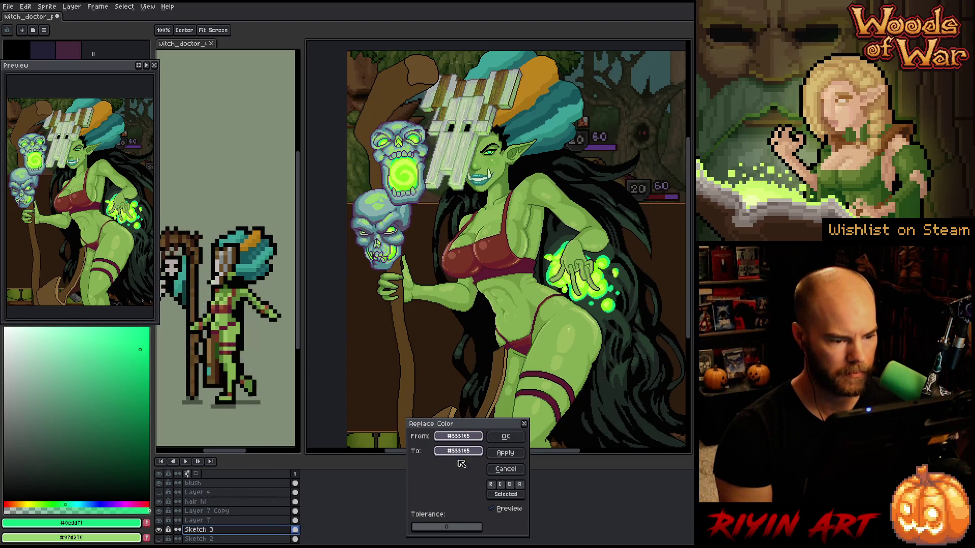
{"action": "left_click", "coordinate": [458, 451]}
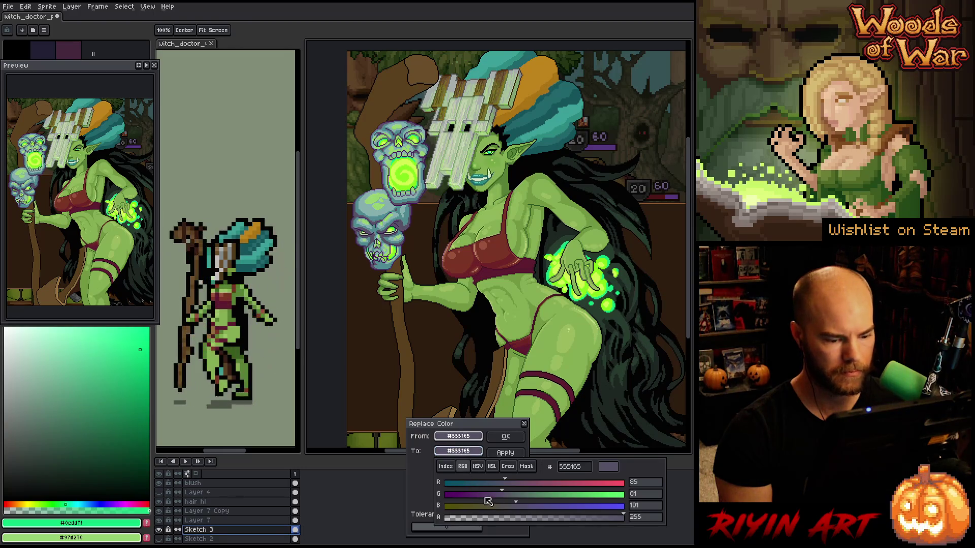
{"action": "left_click", "coordinate": [492, 466]}
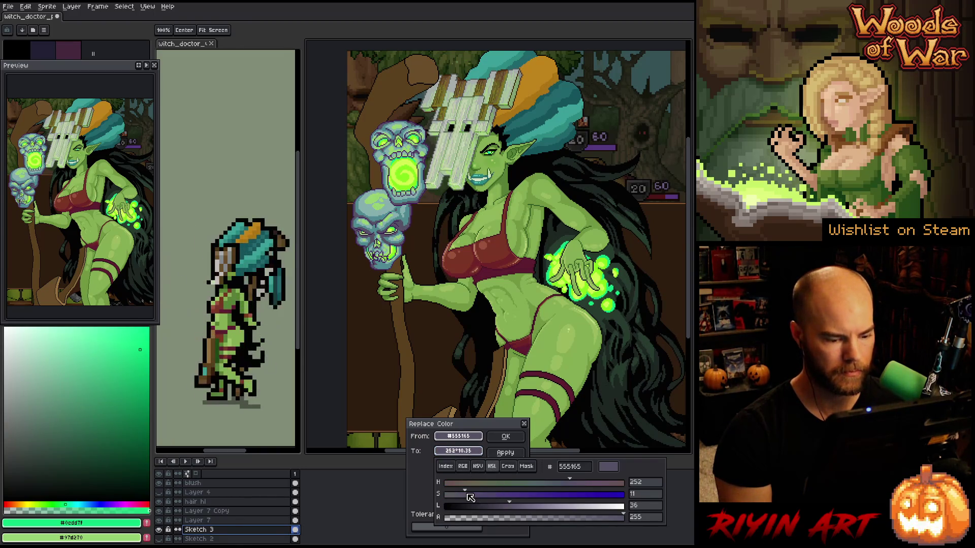
Tune the replacement to a slate blue around H214 S20 L38, preview it and apply
{"action": "left_click_drag", "start_coordinate": [517, 506], "coordinate": [526, 504]}
{"action": "left_click_drag", "start_coordinate": [466, 494], "coordinate": [493, 493]}
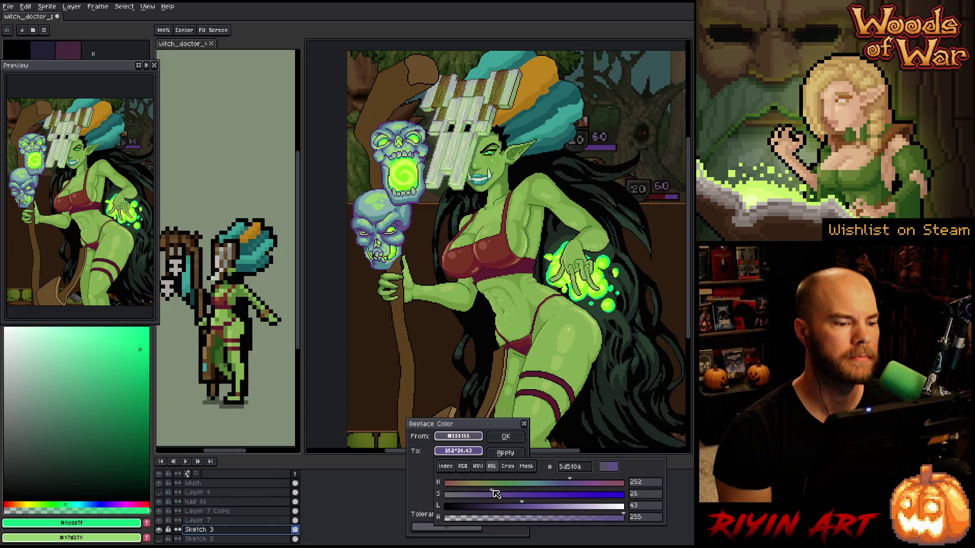
{"action": "left_click_drag", "start_coordinate": [493, 494], "coordinate": [486, 494]}
{"action": "left_click_drag", "start_coordinate": [571, 486], "coordinate": [561, 482]}
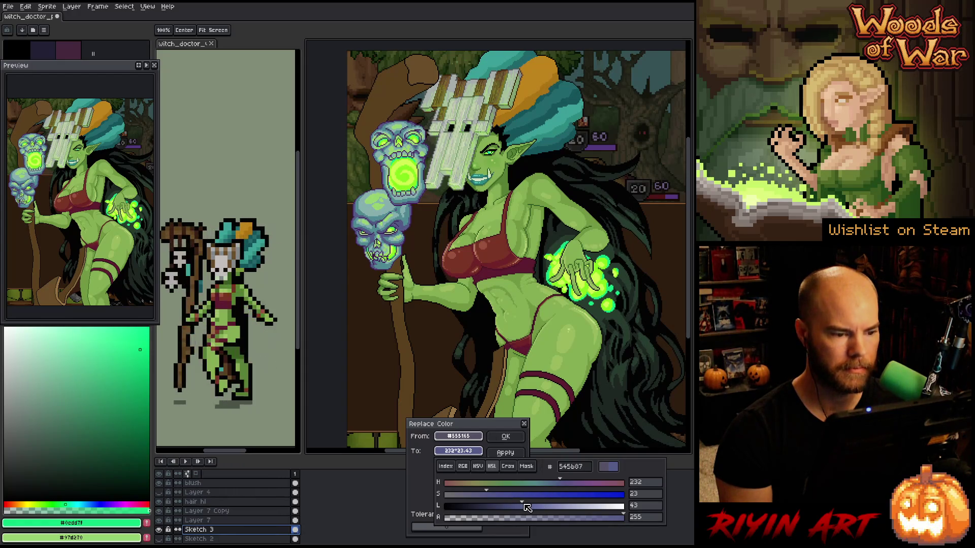
{"action": "mouse_move", "coordinate": [527, 508]}
{"action": "left_mouse_down"}
{"action": "mouse_move", "coordinate": [518, 507]}
{"action": "mouse_move", "coordinate": [536, 500]}
{"action": "mouse_move", "coordinate": [456, 496]}
{"action": "left_mouse_up"}
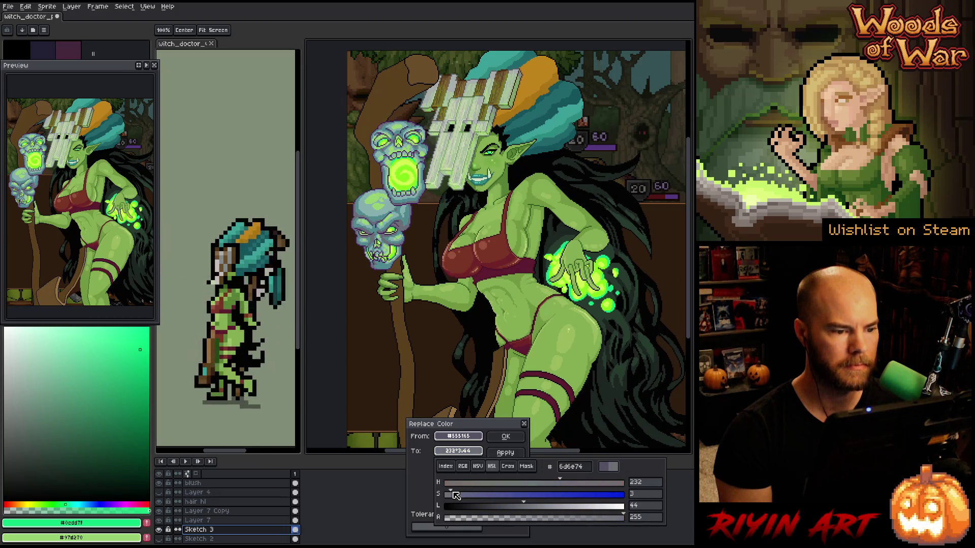
{"action": "mouse_move", "coordinate": [525, 512]}
{"action": "left_mouse_down"}
{"action": "mouse_move", "coordinate": [509, 511]}
{"action": "mouse_move", "coordinate": [517, 509]}
{"action": "left_mouse_up"}
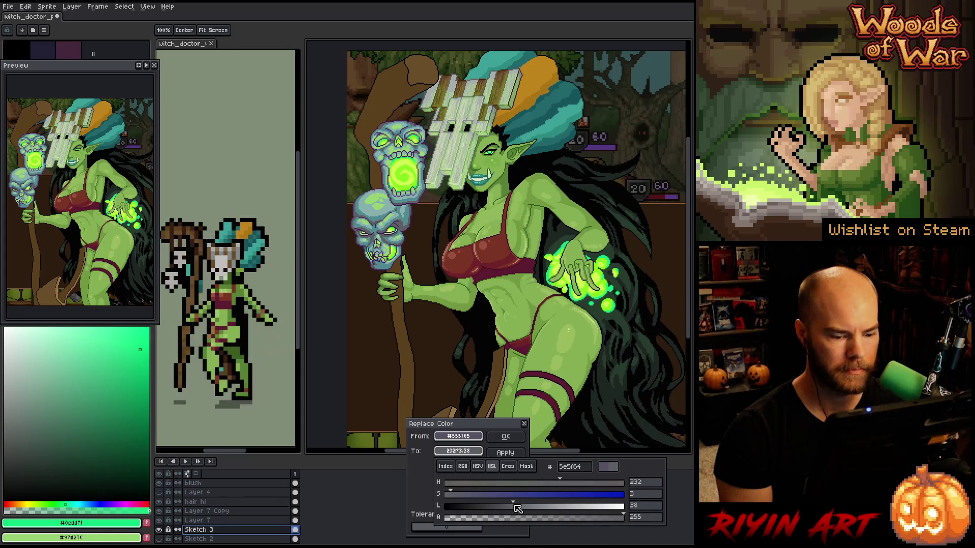
{"action": "mouse_move", "coordinate": [563, 485]}
{"action": "left_mouse_down"}
{"action": "mouse_move", "coordinate": [538, 487]}
{"action": "mouse_move", "coordinate": [561, 481]}
{"action": "mouse_move", "coordinate": [551, 483]}
{"action": "left_mouse_up"}
{"action": "left_click_drag", "start_coordinate": [470, 500], "coordinate": [486, 500]}
{"action": "key", "text": "Escape"}
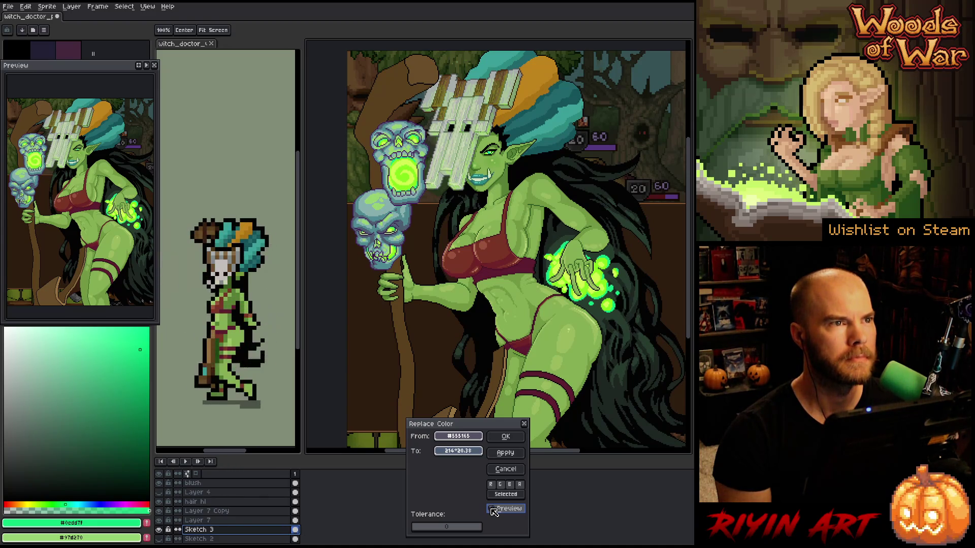
{"action": "left_click", "coordinate": [492, 509]}
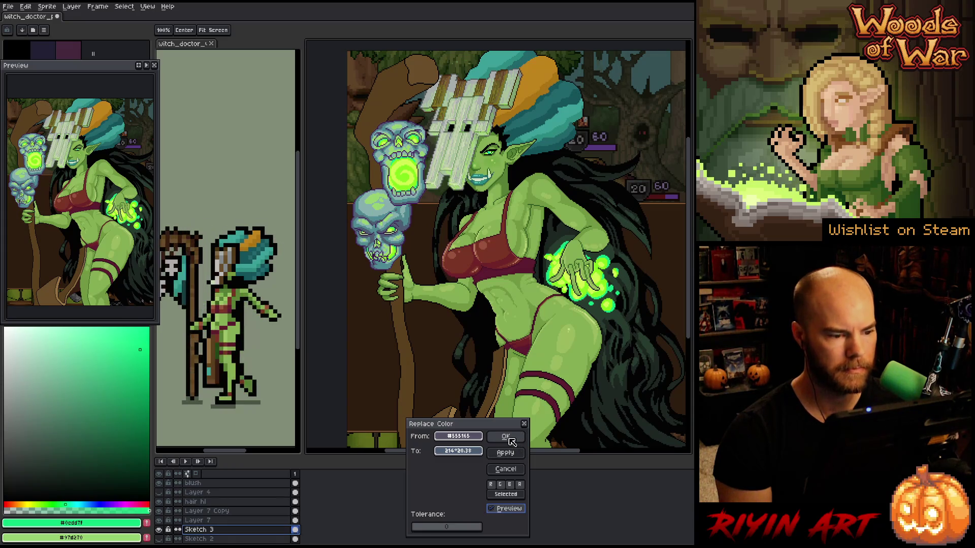
{"action": "left_click", "coordinate": [506, 437]}
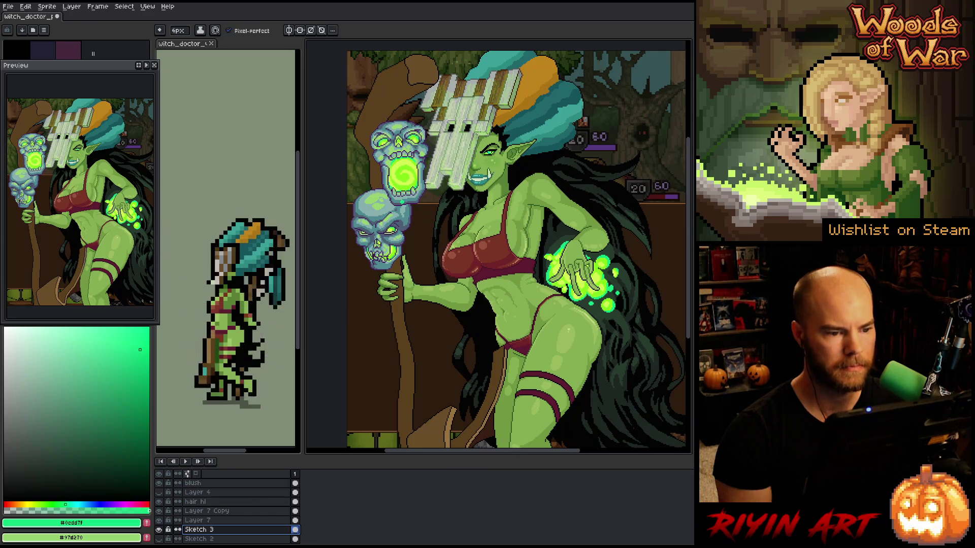
Magic-wand select the staff and skulls area and zoom in to inspect it
{"action": "scroll", "coordinate": [404, 202], "scroll_direction": "up", "scroll_amount": 1}
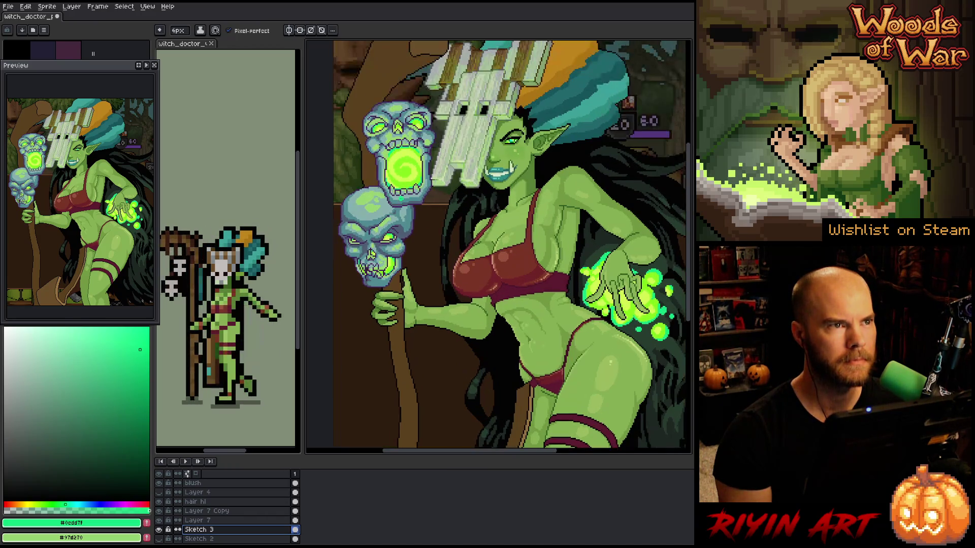
{"action": "scroll", "coordinate": [408, 198], "scroll_direction": "down", "scroll_amount": 1}
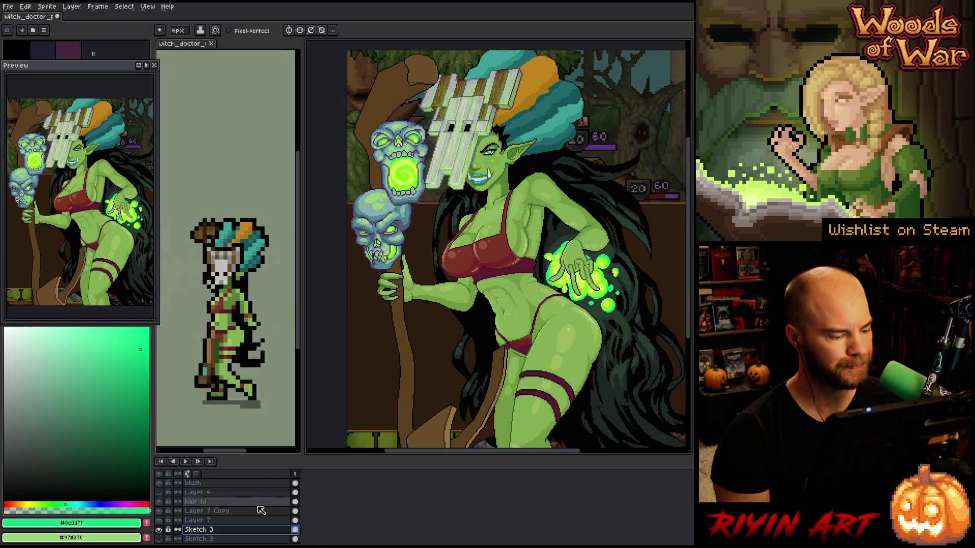
{"action": "key", "text": "w"}
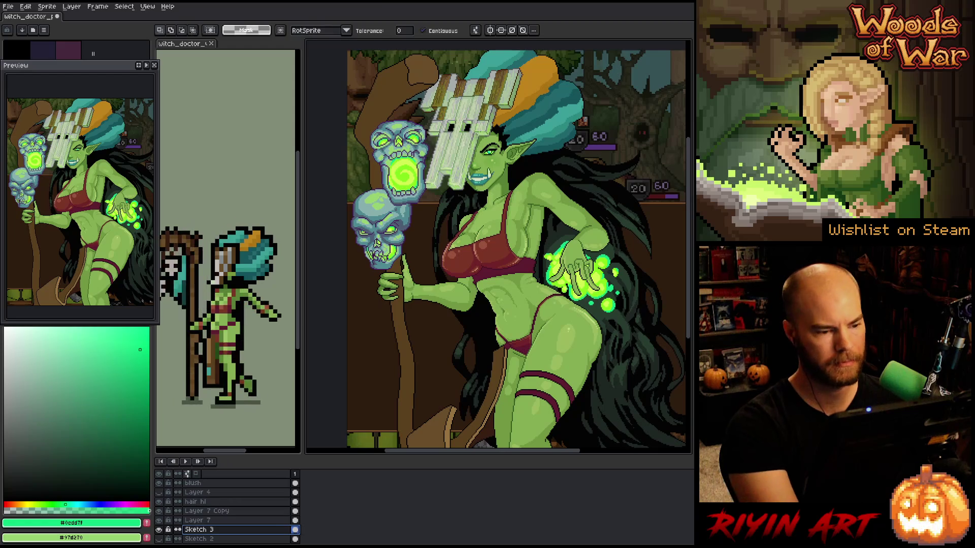
{"action": "left_click", "coordinate": [360, 258]}
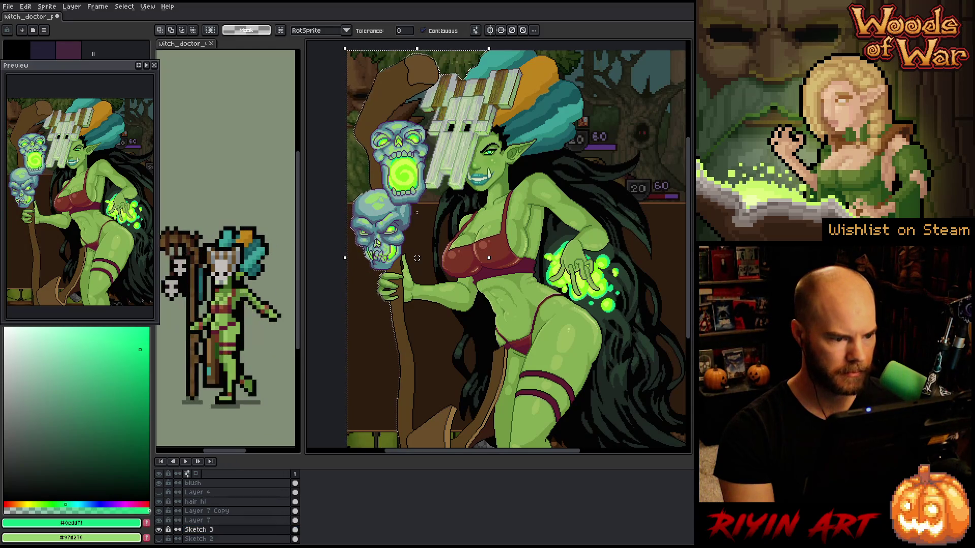
{"action": "scroll", "coordinate": [428, 165], "scroll_direction": "up", "scroll_amount": 3}
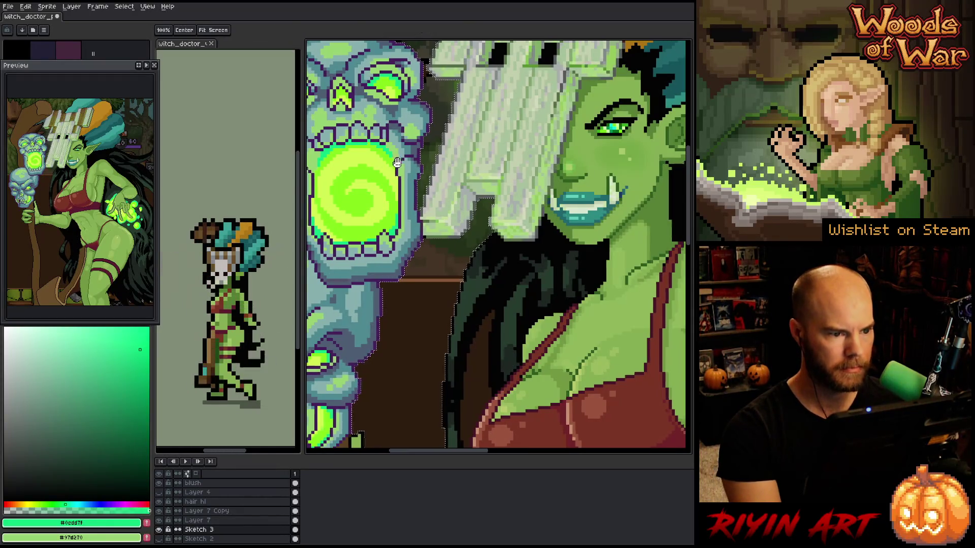
{"action": "scroll", "coordinate": [412, 130], "scroll_direction": "up", "scroll_amount": 5}
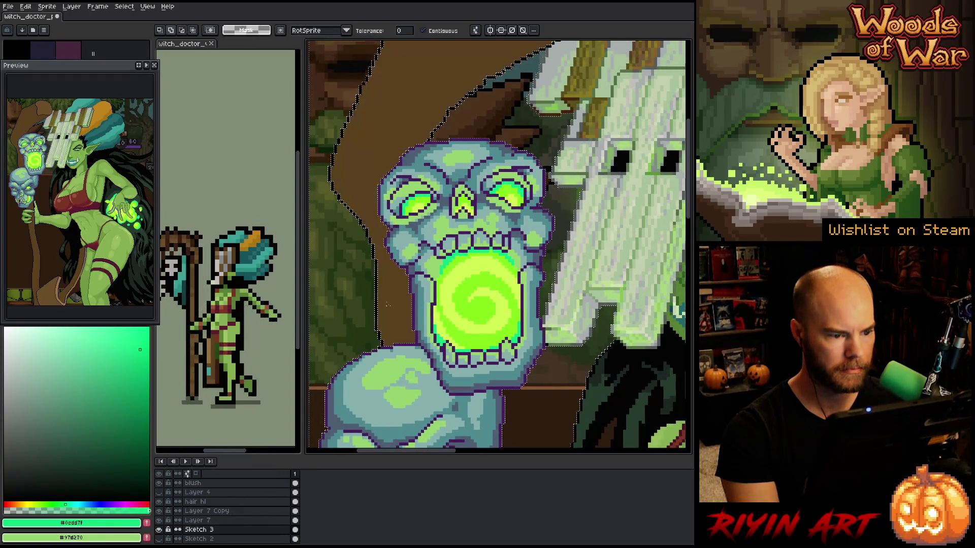
{"action": "scroll", "coordinate": [403, 337], "scroll_direction": "down", "scroll_amount": 3}
{"action": "scroll", "coordinate": [401, 330], "scroll_direction": "up", "scroll_amount": 5}
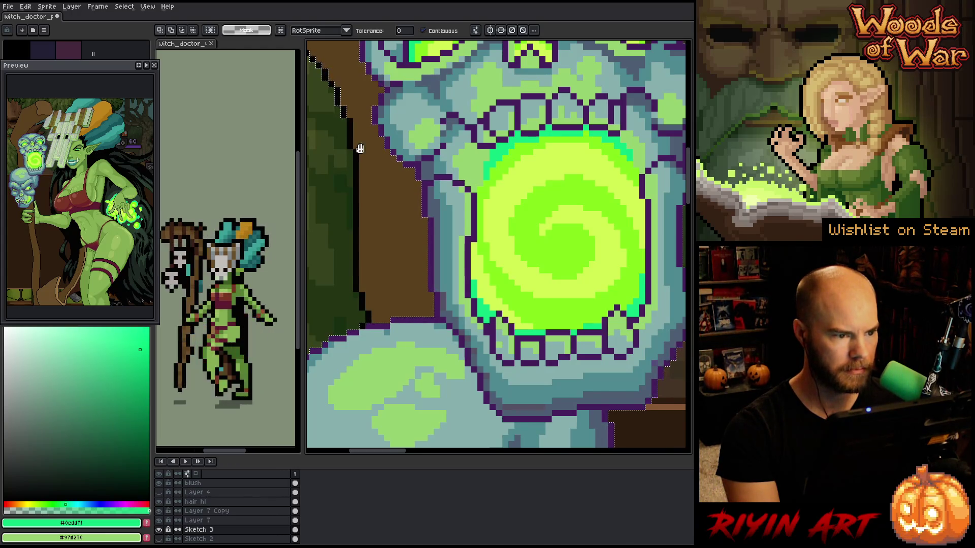
{"action": "scroll", "coordinate": [398, 283], "scroll_direction": "down", "scroll_amount": 3}
{"action": "scroll", "coordinate": [424, 211], "scroll_direction": "up", "scroll_amount": 5}
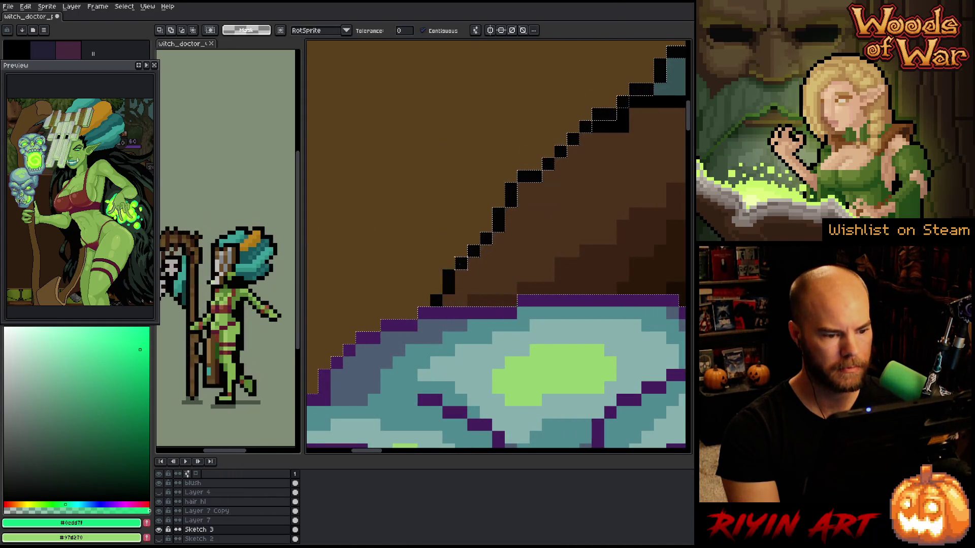
Try rectangular selections around the staff's dark edge and near the top of the staff
{"action": "key", "text": "m"}
{"action": "left_click_drag", "start_coordinate": [420, 283], "coordinate": [603, 135]}
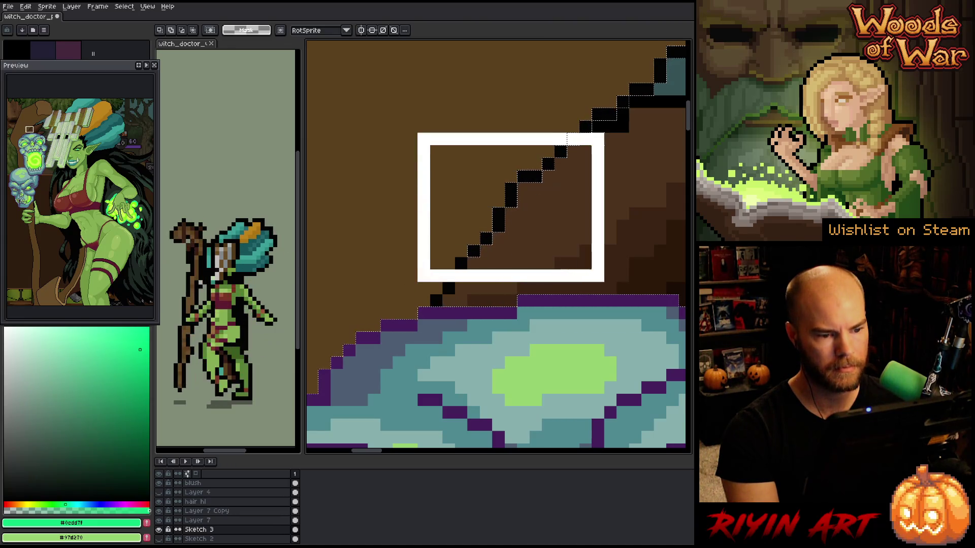
{"action": "scroll", "coordinate": [512, 203], "scroll_direction": "down", "scroll_amount": 3}
{"action": "scroll", "coordinate": [435, 250], "scroll_direction": "up", "scroll_amount": 3}
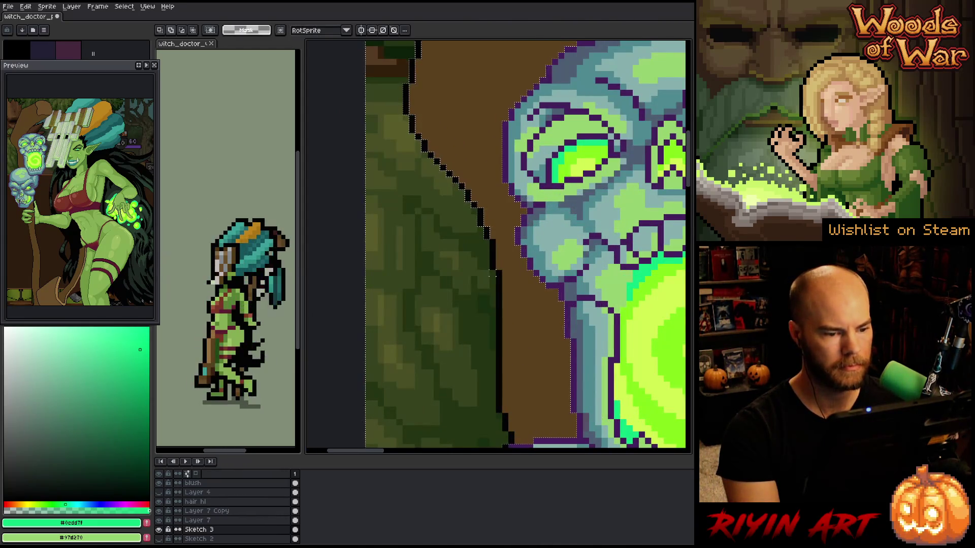
{"action": "scroll", "coordinate": [466, 339], "scroll_direction": "down", "scroll_amount": 4}
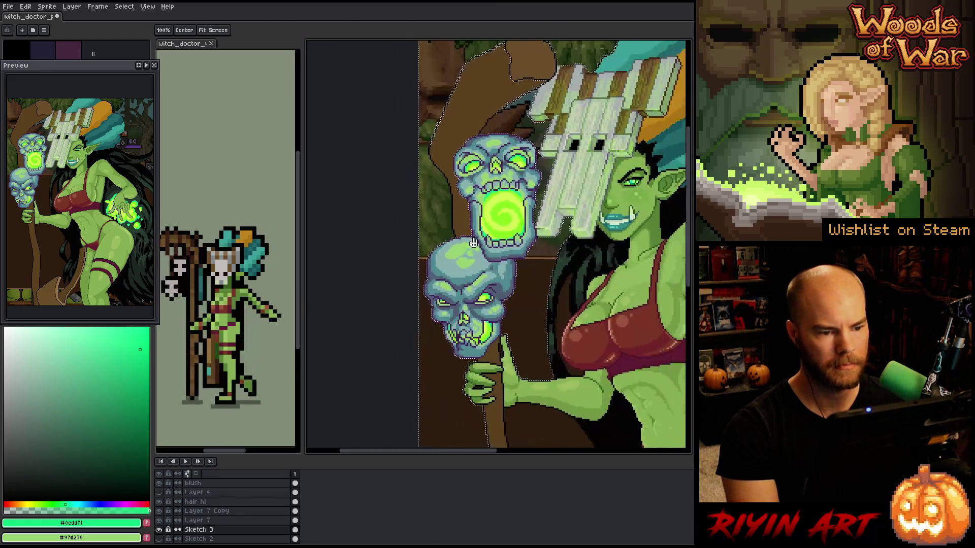
{"action": "scroll", "coordinate": [482, 219], "scroll_direction": "up", "scroll_amount": 4}
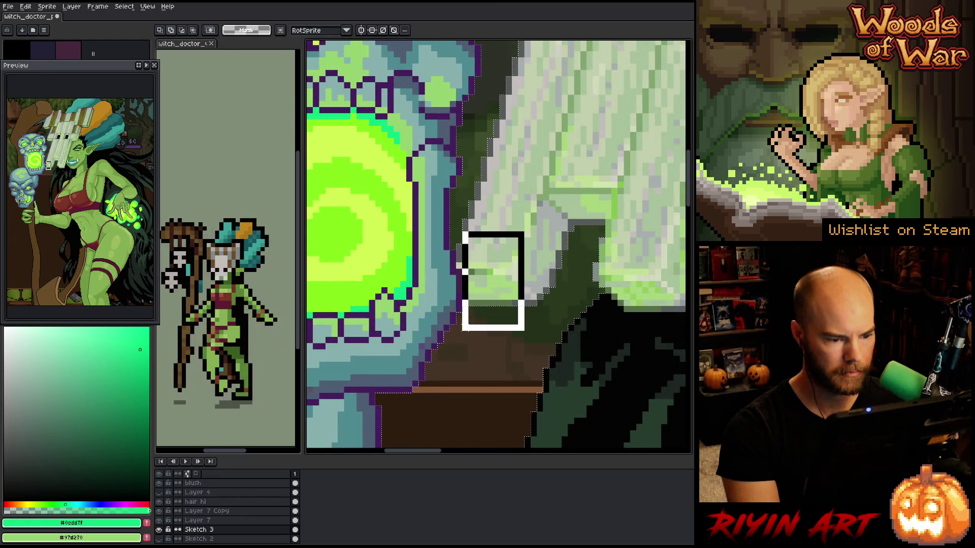
{"action": "scroll", "coordinate": [462, 272], "scroll_direction": "down", "scroll_amount": 3}
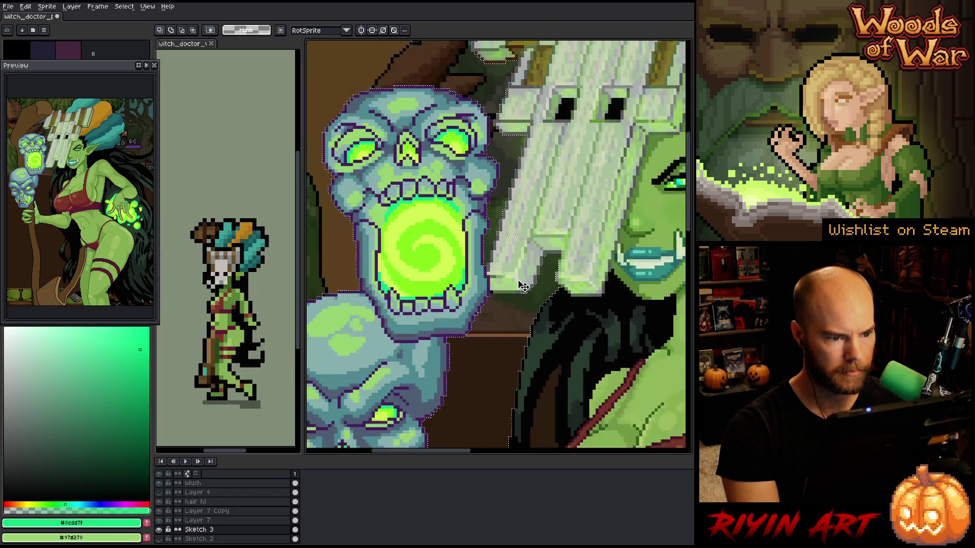
{"action": "scroll", "coordinate": [462, 271], "scroll_direction": "up", "scroll_amount": 3}
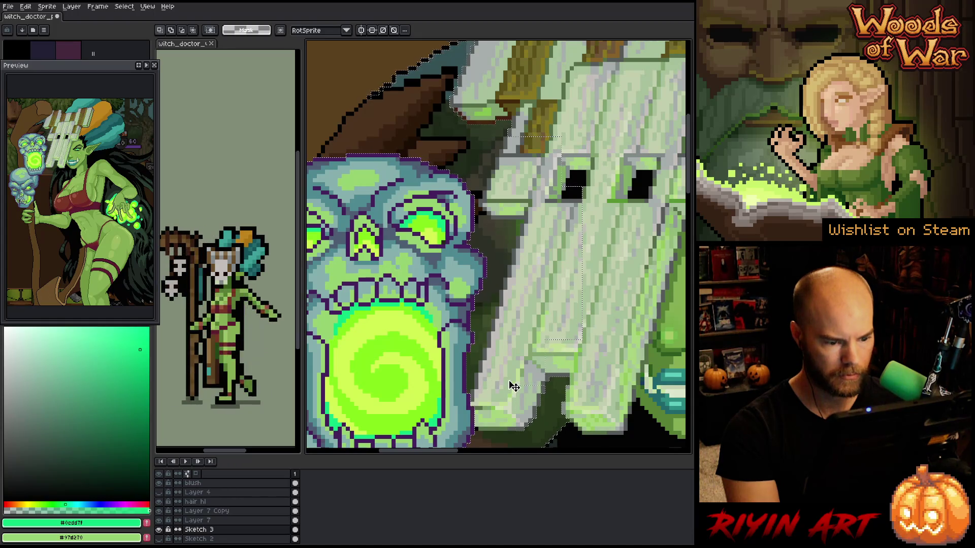
{"action": "scroll", "coordinate": [597, 403], "scroll_direction": "down", "scroll_amount": 3}
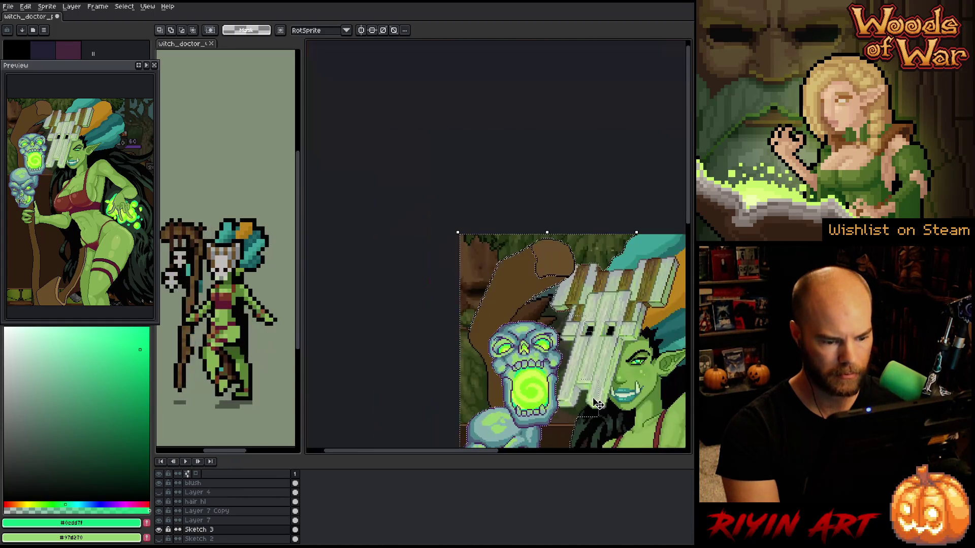
{"action": "scroll", "coordinate": [513, 308], "scroll_direction": "up", "scroll_amount": 2}
{"action": "mouse_move", "coordinate": [444, 219]}
{"action": "left_mouse_down"}
{"action": "mouse_move", "coordinate": [646, 309]}
{"action": "mouse_move", "coordinate": [654, 326]}
{"action": "left_mouse_up"}
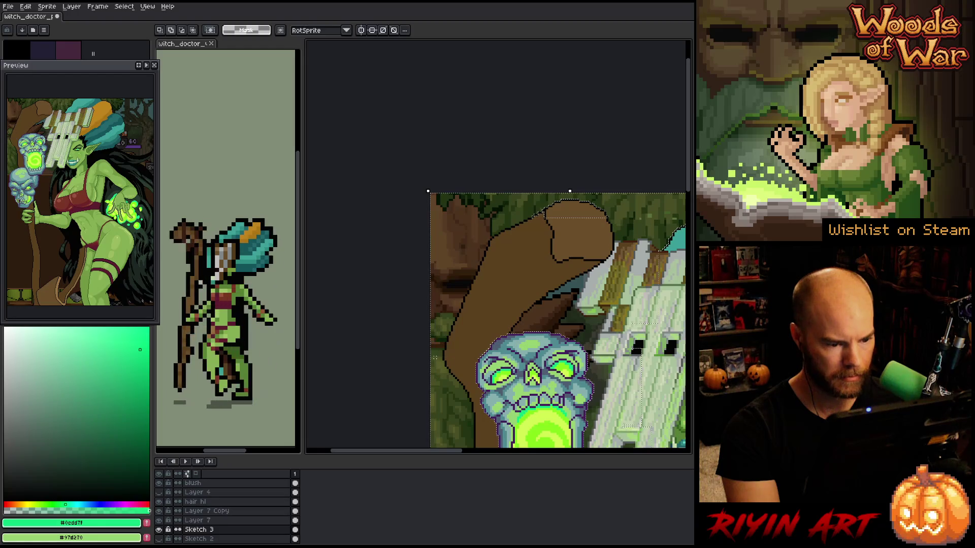
{"action": "scroll", "coordinate": [435, 357], "scroll_direction": "down", "scroll_amount": 2}
{"action": "scroll", "coordinate": [435, 357], "scroll_direction": "down", "scroll_amount": 3}
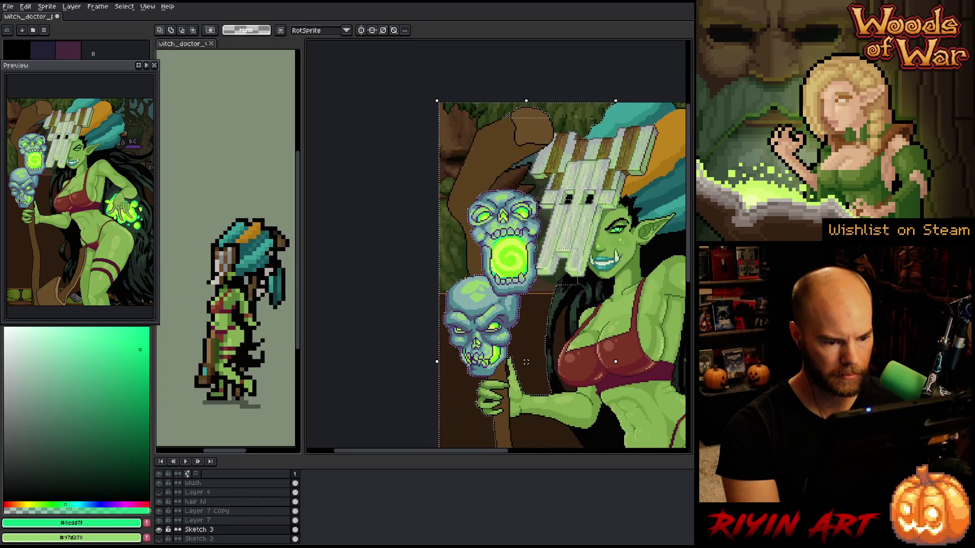
{"action": "scroll", "coordinate": [478, 395], "scroll_direction": "up", "scroll_amount": 3}
Select the area around the lower hand, then add Layer 8 above Sketch 3
{"action": "key", "text": "w"}
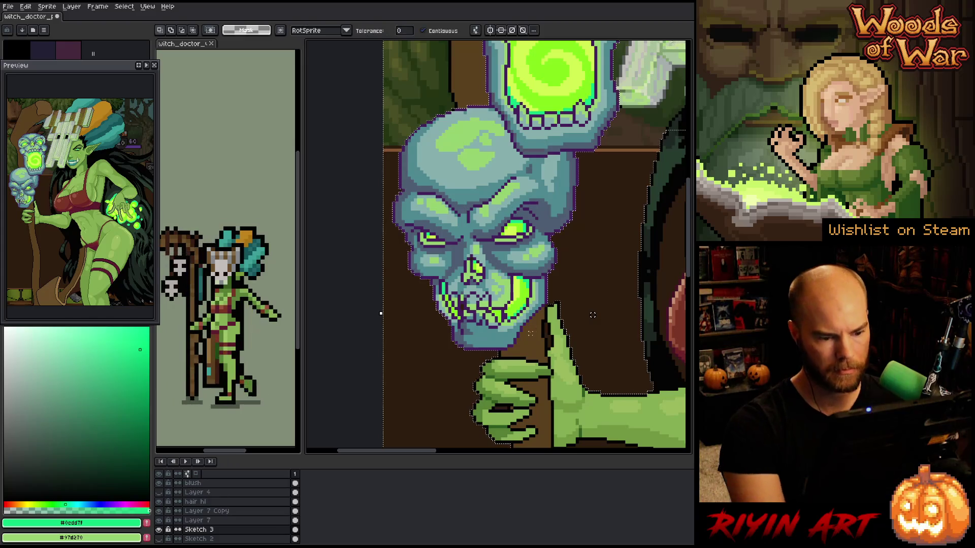
{"action": "key", "text": "m"}
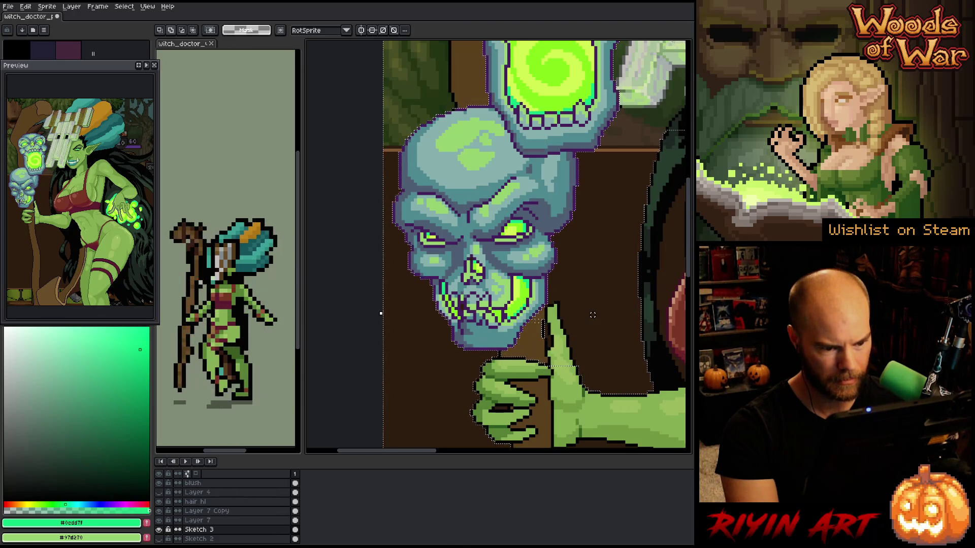
{"action": "left_click_drag", "start_coordinate": [538, 319], "coordinate": [650, 436]}
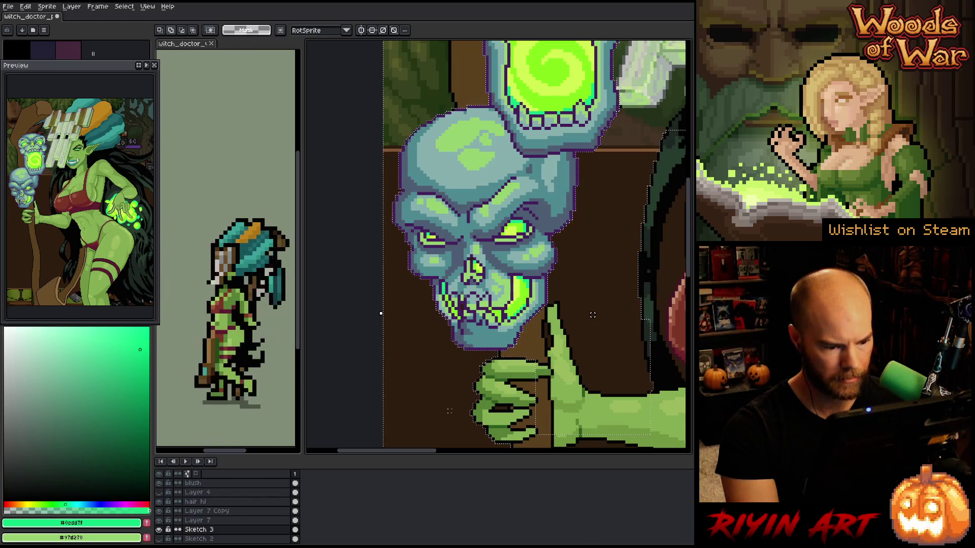
{"action": "scroll", "coordinate": [592, 314], "scroll_direction": "down", "scroll_amount": 1}
{"action": "left_click_drag", "start_coordinate": [426, 409], "coordinate": [553, 338]}
{"action": "scroll", "coordinate": [539, 318], "scroll_direction": "up", "scroll_amount": 3}
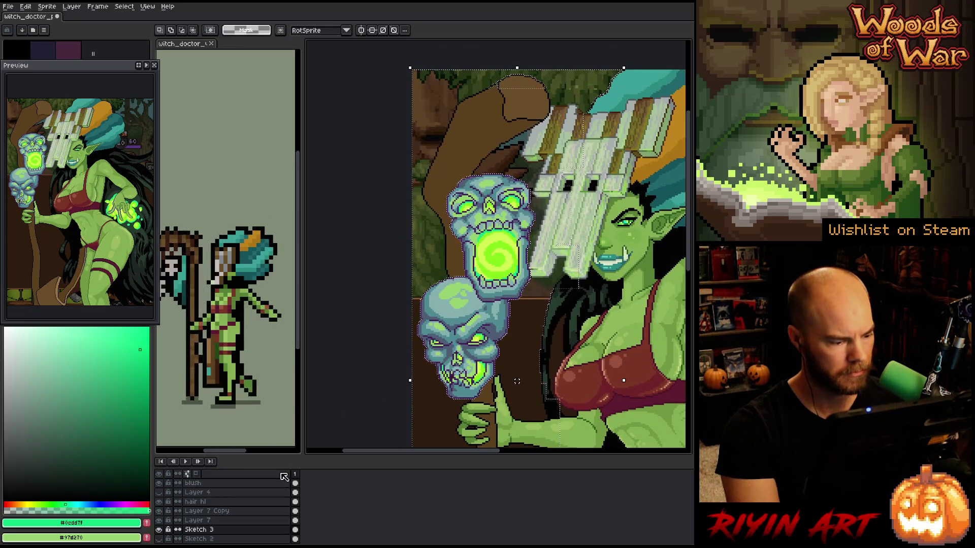
{"action": "key", "text": "shift+n"}
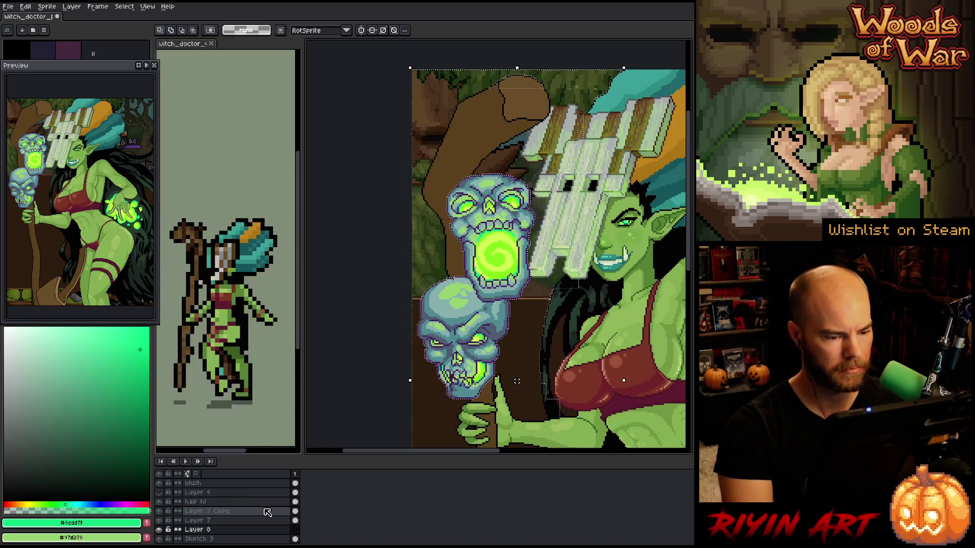
Eyedrop the lime green and pencil a glowing outline around both staff skulls on Layer 8
{"action": "key", "text": "i"}
{"action": "left_click", "coordinate": [504, 268]}
{"action": "key", "text": "b"}
{"action": "left_click_drag", "start_coordinate": [428, 287], "coordinate": [424, 317]}
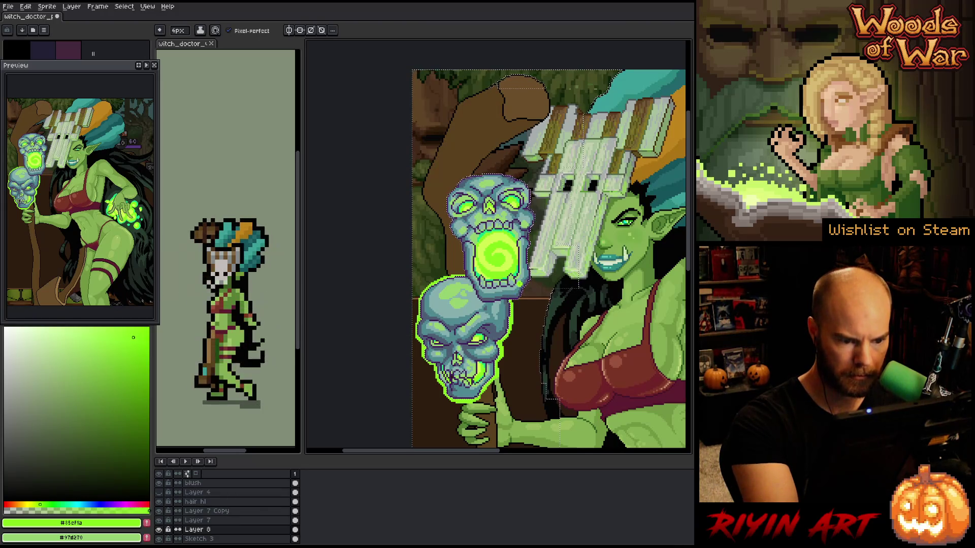
{"action": "key", "text": "v"}
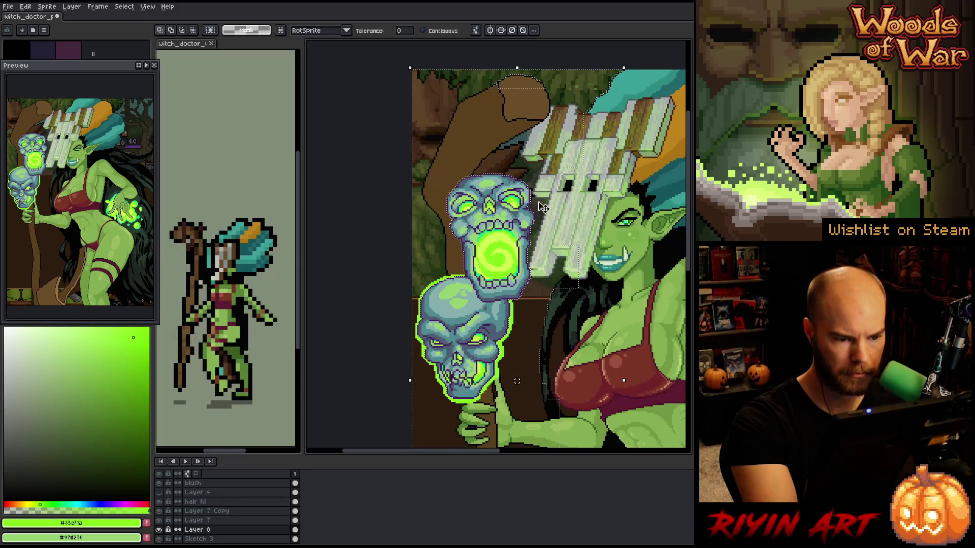
{"action": "key", "text": "b"}
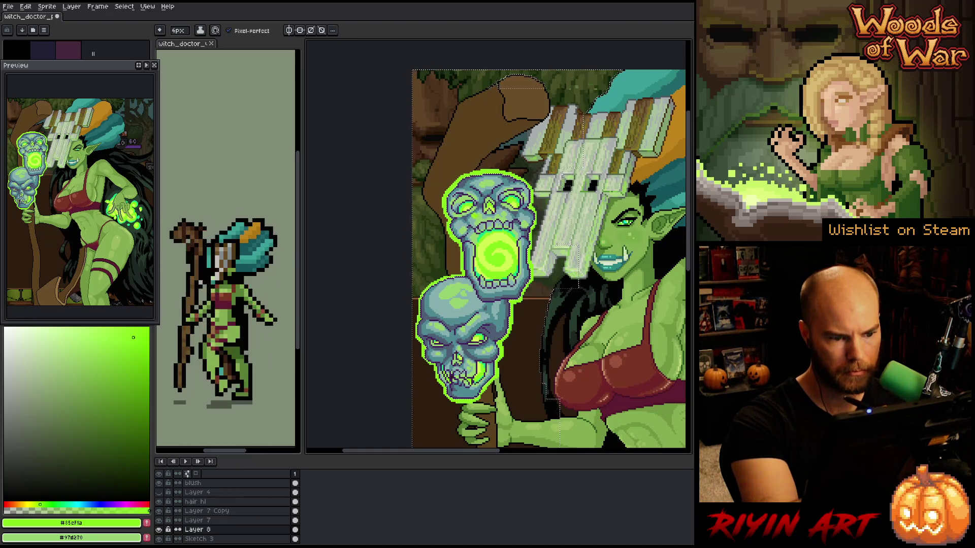
Clear the selection, make Sketch 3 active and magic-wand the region left of the skull's jaw
{"action": "key", "text": "ctrl+d"}
{"action": "key", "text": "w"}
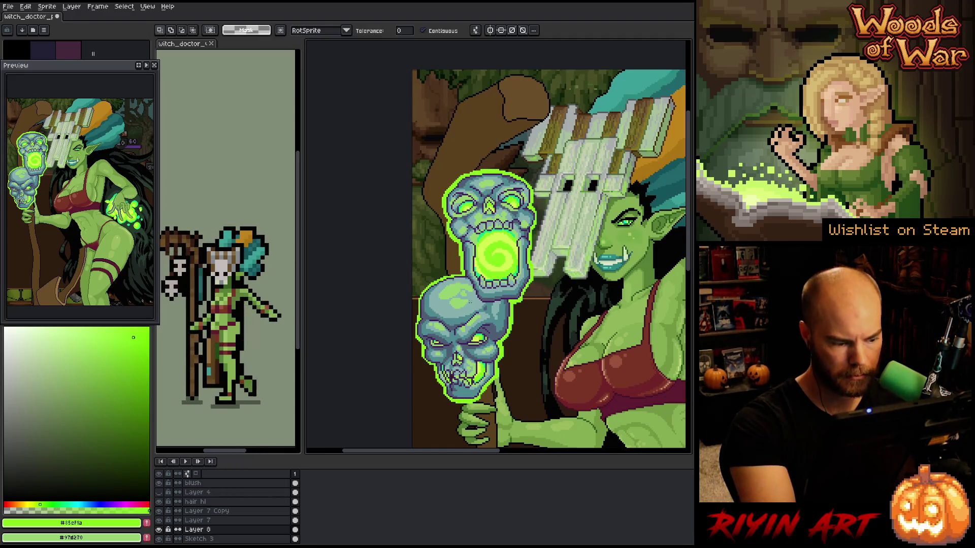
{"action": "left_click", "coordinate": [198, 539]}
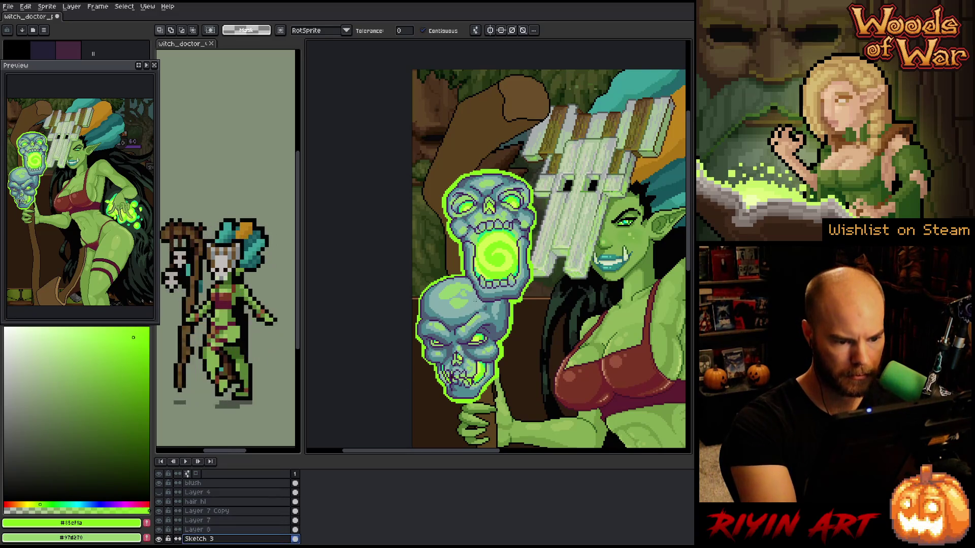
{"action": "left_click", "coordinate": [442, 289]}
Select the skull's light-blue areas and add rectangular selections around the skull
{"action": "scroll", "coordinate": [334, 338], "scroll_direction": "up", "scroll_amount": 5}
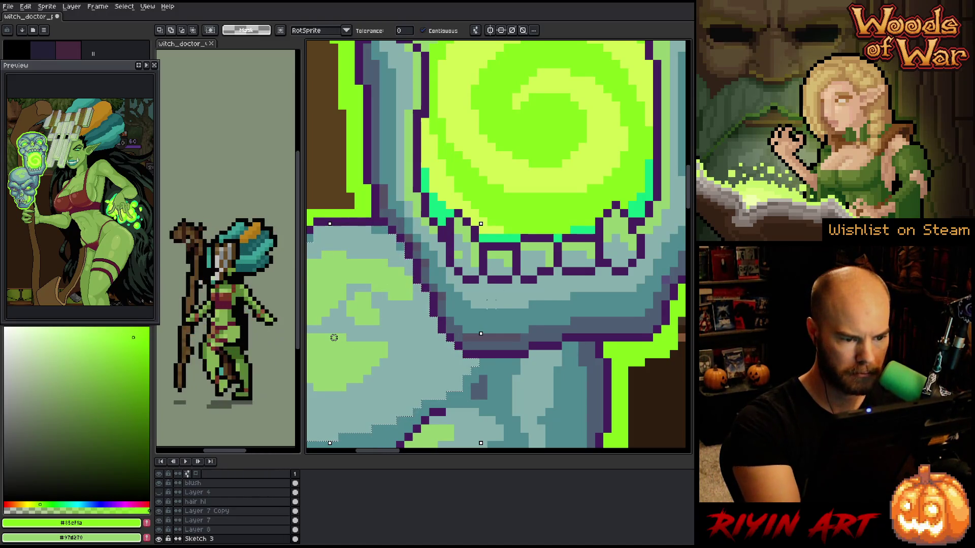
{"action": "left_click", "coordinate": [366, 429]}
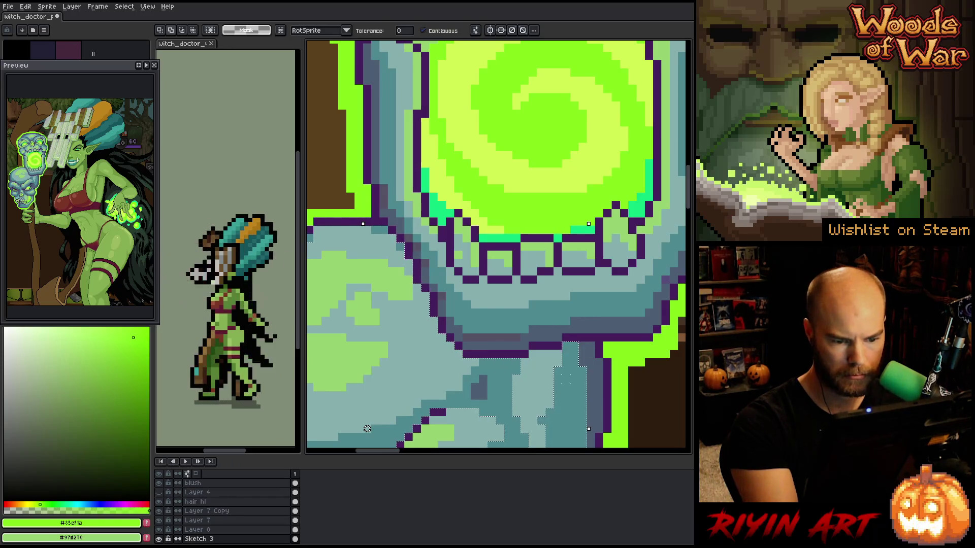
{"action": "left_click", "coordinate": [375, 429]}
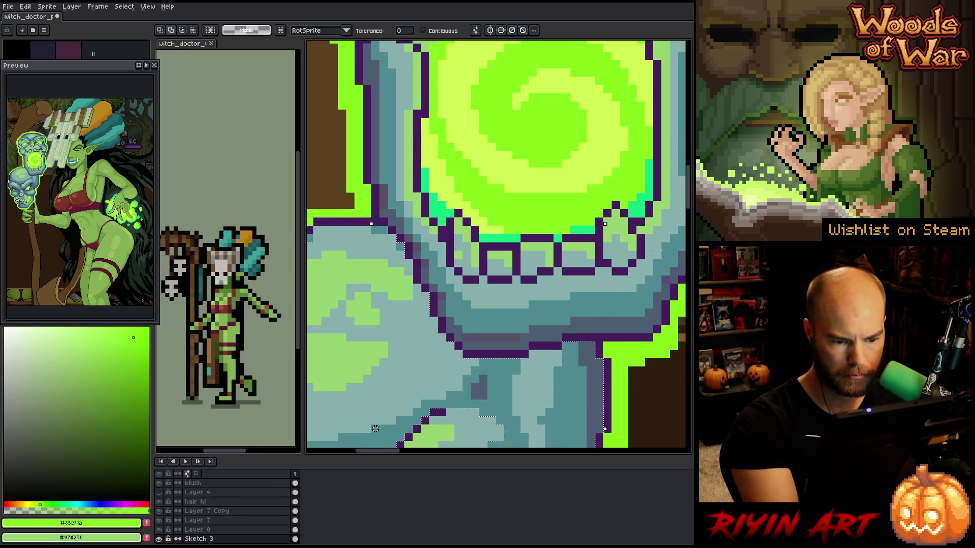
{"action": "key", "text": "m"}
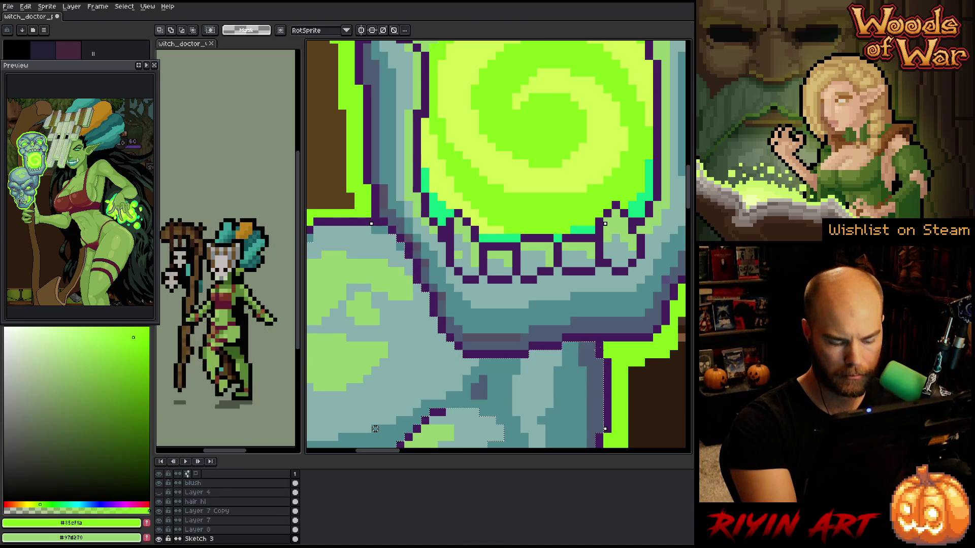
{"action": "left_click_drag", "start_coordinate": [585, 341], "coordinate": [646, 434]}
{"action": "mouse_move", "coordinate": [381, 217]}
{"action": "left_mouse_down"}
{"action": "mouse_move", "coordinate": [337, 424]}
{"action": "mouse_move", "coordinate": [308, 392]}
{"action": "mouse_move", "coordinate": [446, 344]}
{"action": "mouse_move", "coordinate": [496, 257]}
{"action": "mouse_move", "coordinate": [569, 291]}
{"action": "mouse_move", "coordinate": [532, 265]}
{"action": "left_mouse_up"}
{"action": "key", "text": "space"}
Pencil a bright green outline along the upper skull's edge
{"action": "key", "text": "b"}
{"action": "mouse_move", "coordinate": [401, 146]}
{"action": "left_mouse_down"}
{"action": "mouse_move", "coordinate": [441, 237]}
{"action": "mouse_move", "coordinate": [479, 274]}
{"action": "left_mouse_up"}
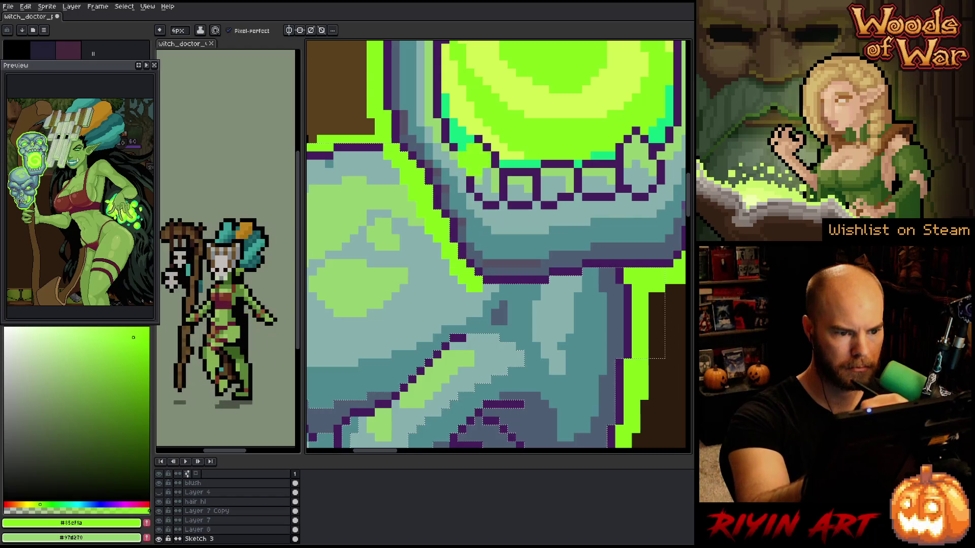
{"action": "scroll", "coordinate": [587, 317], "scroll_direction": "down", "scroll_amount": 3}
{"action": "left_click_drag", "start_coordinate": [586, 317], "coordinate": [509, 335]}
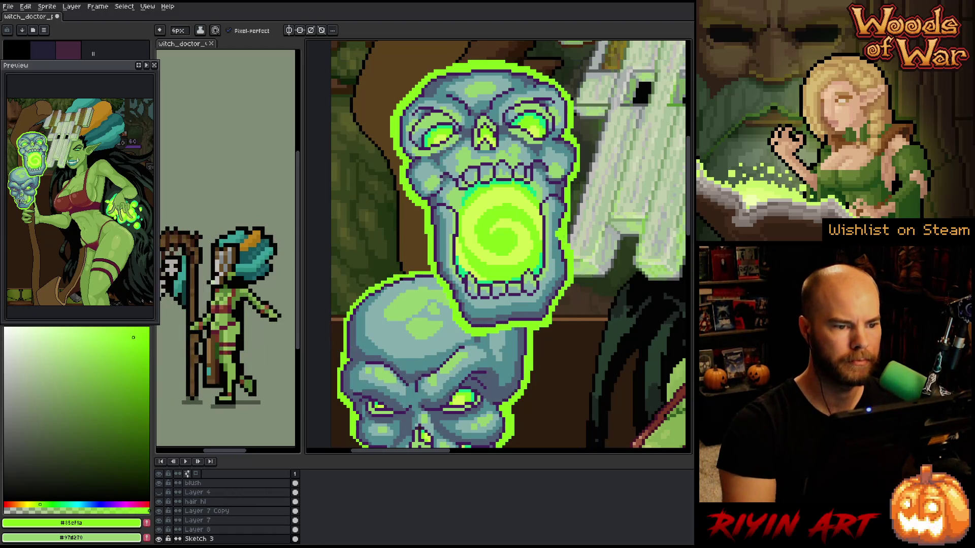
{"action": "scroll", "coordinate": [557, 231], "scroll_direction": "down", "scroll_amount": 5}
{"action": "mouse_move", "coordinate": [557, 231]}
{"action": "left_mouse_down"}
{"action": "mouse_move", "coordinate": [470, 252]}
{"action": "mouse_move", "coordinate": [430, 196]}
{"action": "left_mouse_up"}
{"action": "scroll", "coordinate": [472, 252], "scroll_direction": "up", "scroll_amount": 1}
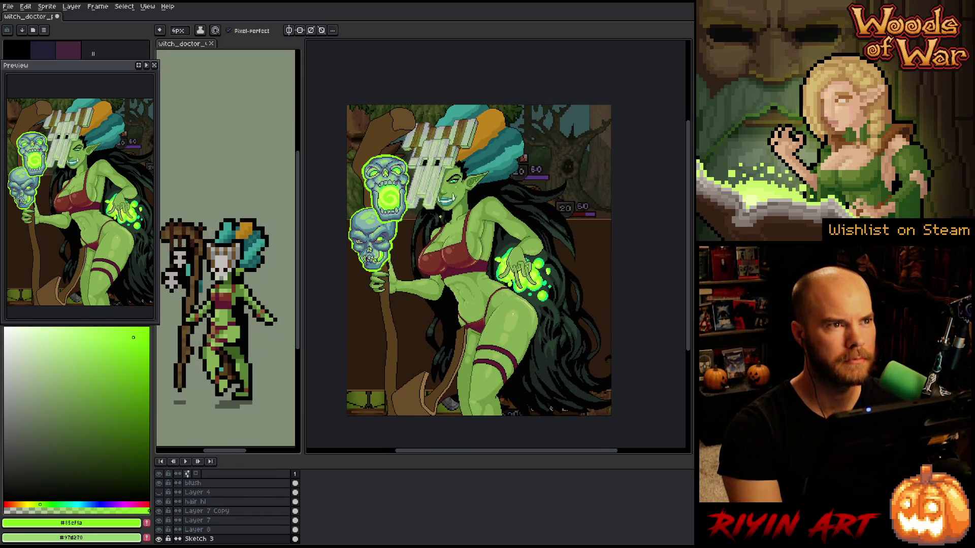
{"action": "scroll", "coordinate": [447, 210], "scroll_direction": "up", "scroll_amount": 1}
{"action": "left_click_drag", "start_coordinate": [471, 250], "coordinate": [489, 229]}
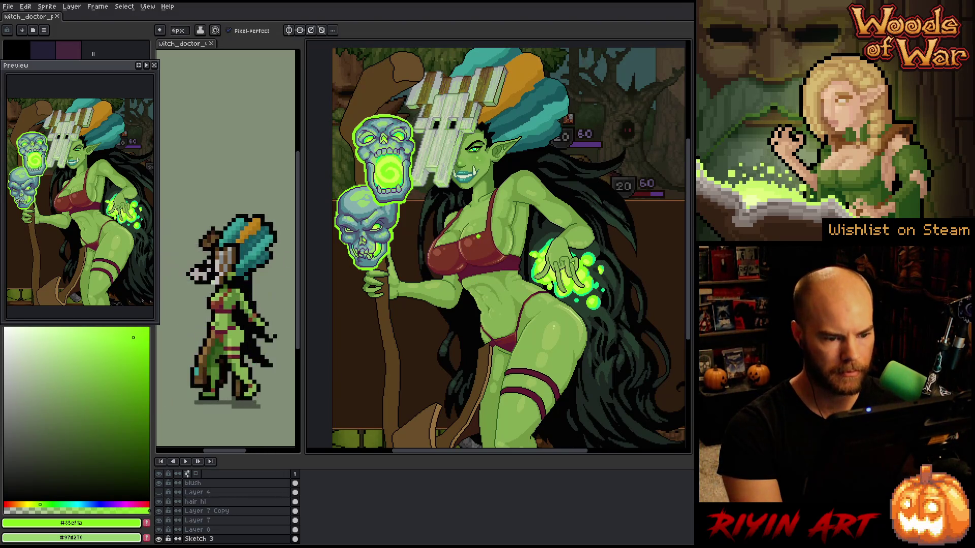
{"action": "scroll", "coordinate": [452, 240], "scroll_direction": "down", "scroll_amount": 1}
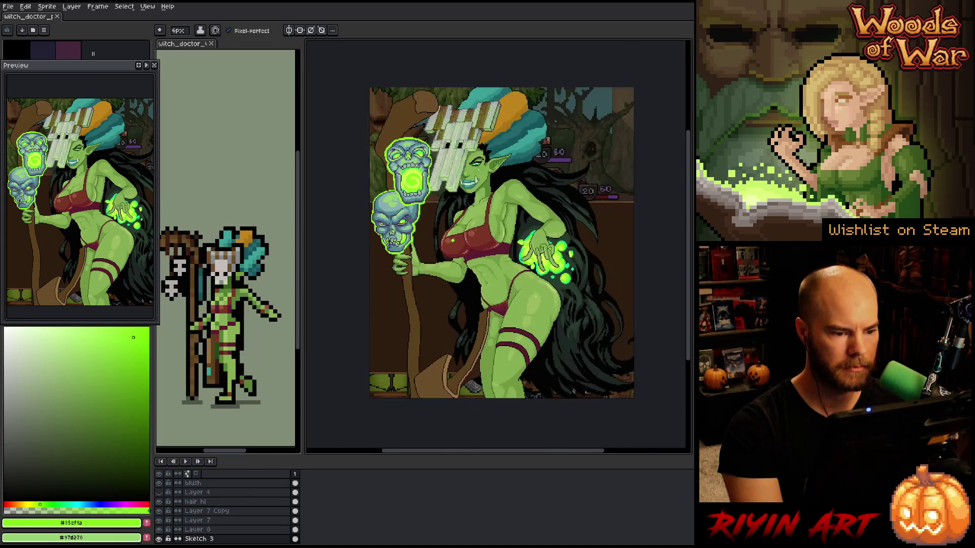
{"action": "scroll", "coordinate": [452, 240], "scroll_direction": "up", "scroll_amount": 1}
{"action": "scroll", "coordinate": [449, 286], "scroll_direction": "down", "scroll_amount": 1}
{"action": "scroll", "coordinate": [452, 287], "scroll_direction": "up", "scroll_amount": 1}
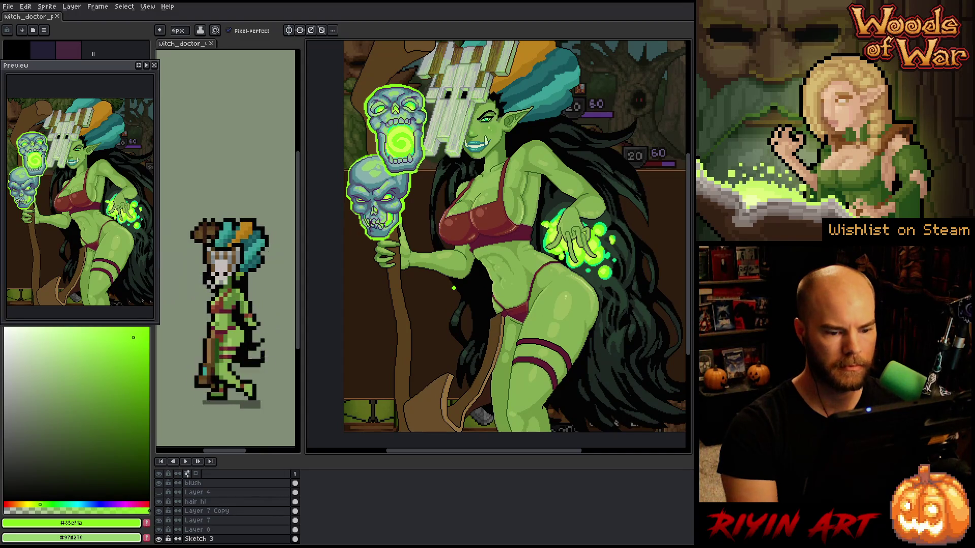
{"action": "key", "text": "z"}
{"action": "left_click_drag", "start_coordinate": [444, 302], "coordinate": [423, 338]}
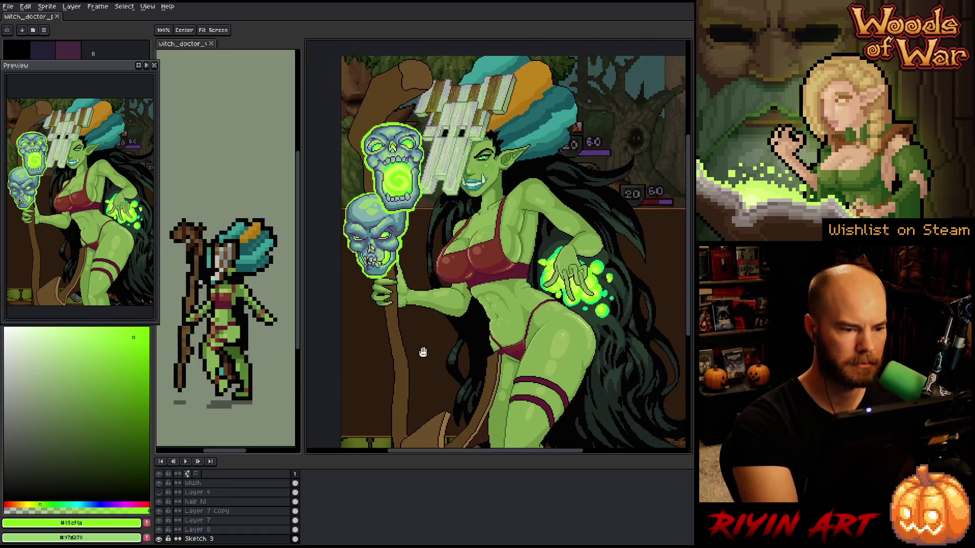
{"action": "key", "text": "b"}
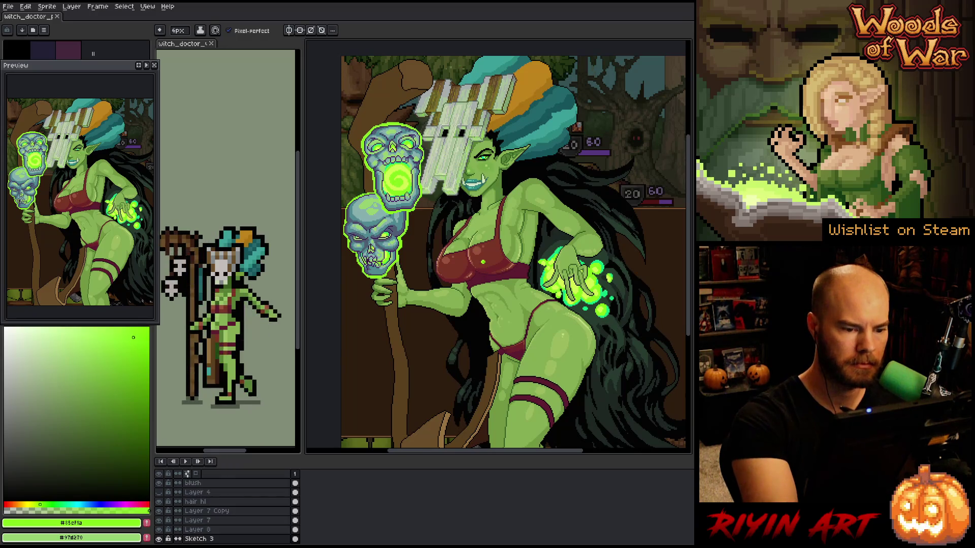
Sample a dark maroon from the artwork and toggle Sketch 3 visibility to check behind it
{"action": "left_click", "coordinate": [223, 304], "text": "alt"}
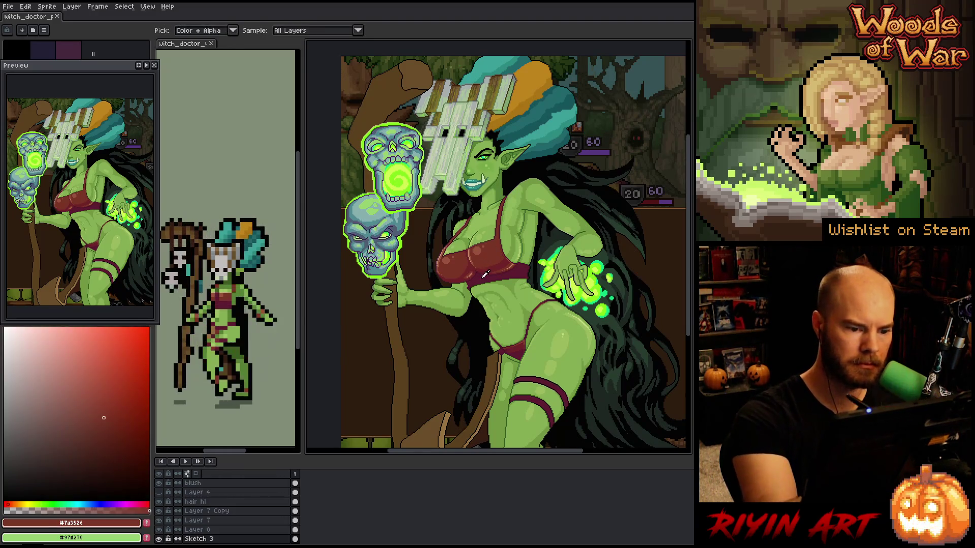
{"action": "left_click", "coordinate": [220, 305], "text": "alt"}
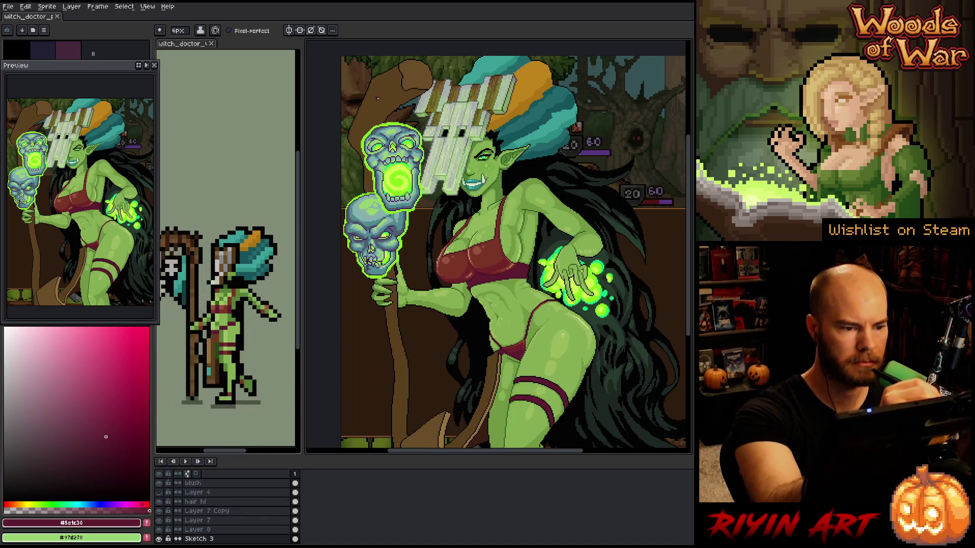
{"action": "left_click", "coordinate": [159, 539]}
{"action": "left_click", "coordinate": [159, 539]}
{"action": "left_click", "coordinate": [159, 539]}
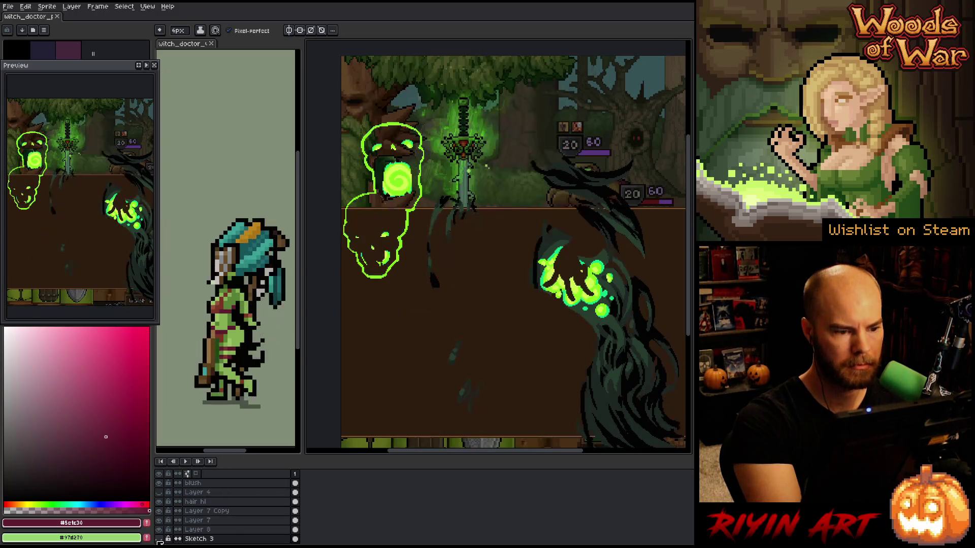
{"action": "left_click", "coordinate": [159, 538]}
Clear the selection and pencil dark red stripes curving across the hat top
{"action": "key", "text": "w"}
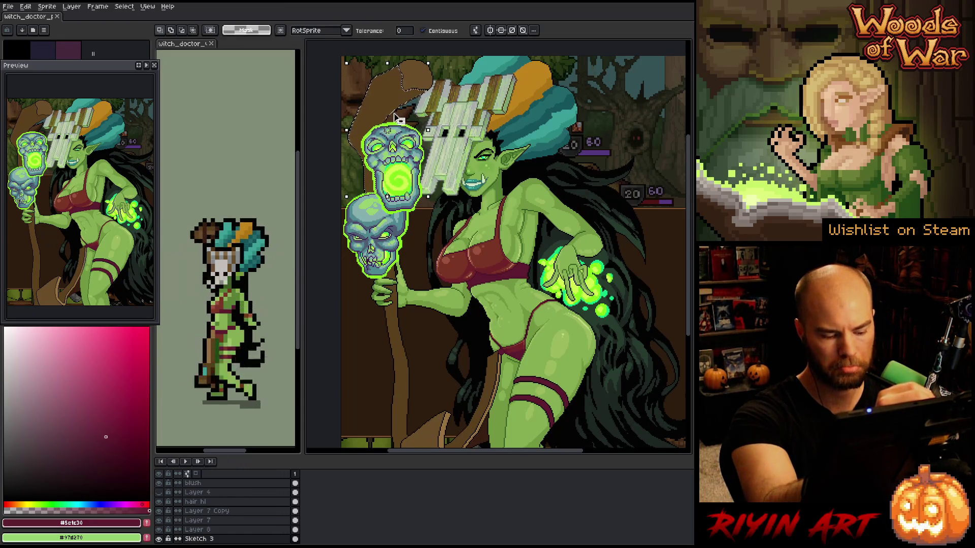
{"action": "key", "text": "ctrl+d"}
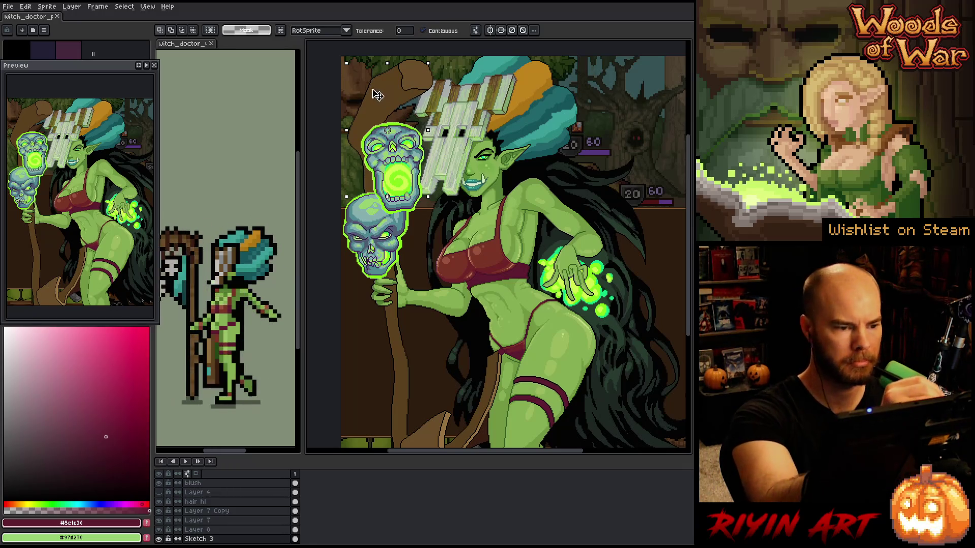
{"action": "key", "text": "b"}
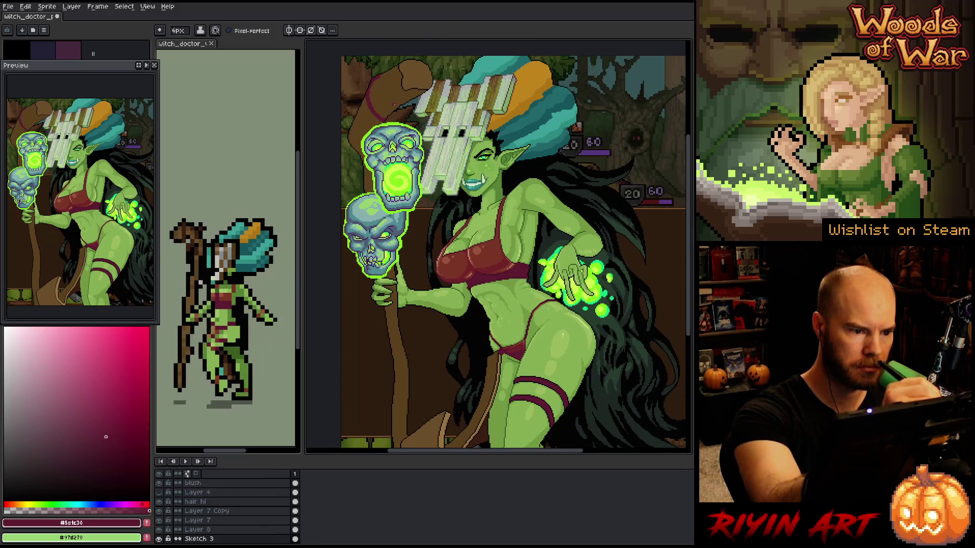
{"action": "mouse_move", "coordinate": [387, 114]}
{"action": "left_mouse_down"}
{"action": "mouse_move", "coordinate": [366, 92]}
{"action": "mouse_move", "coordinate": [364, 101]}
{"action": "left_mouse_up"}
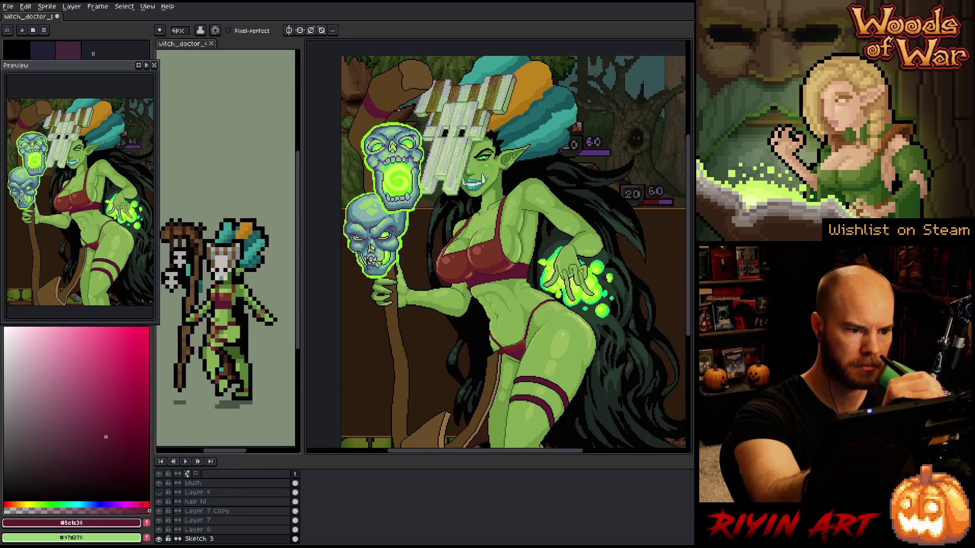
{"action": "left_click_drag", "start_coordinate": [386, 112], "coordinate": [380, 76]}
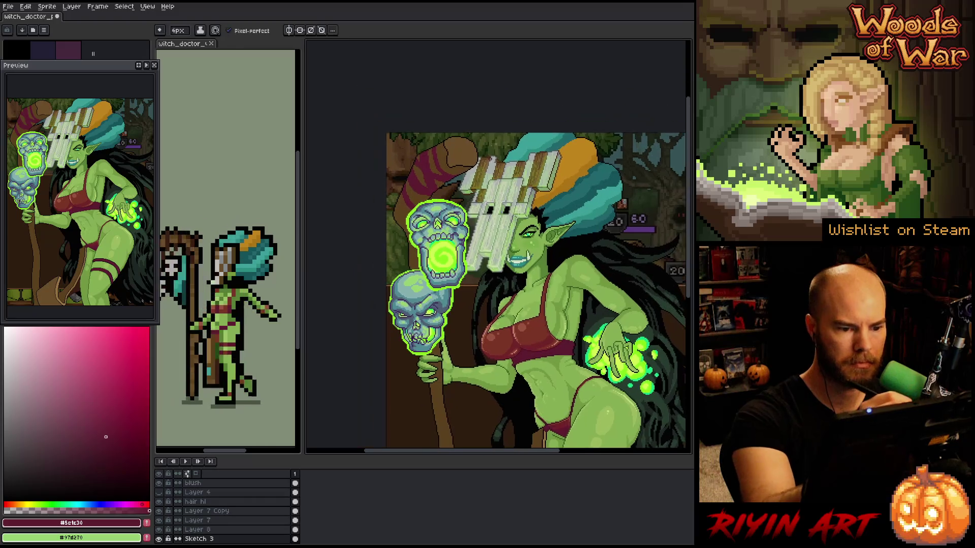
Zoom in on the hat, deselect, and set the Pencil brush to 1px
{"action": "scroll", "coordinate": [419, 140], "scroll_direction": "up", "scroll_amount": 2}
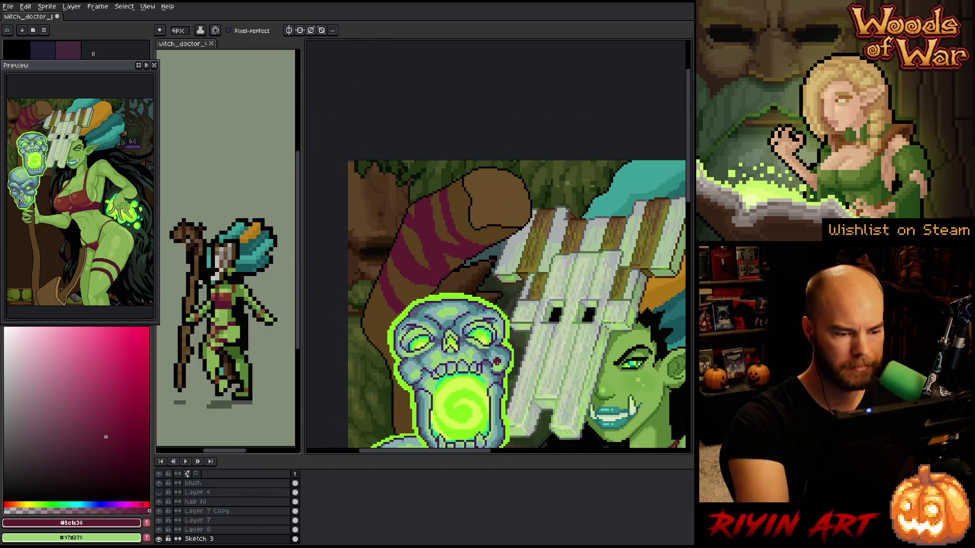
{"action": "key", "text": "w"}
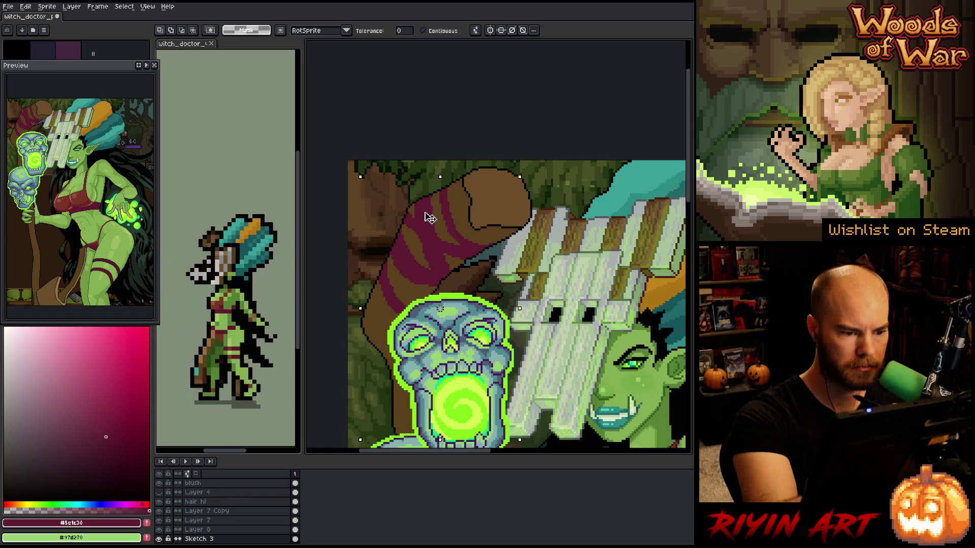
{"action": "key", "text": "ctrl+d"}
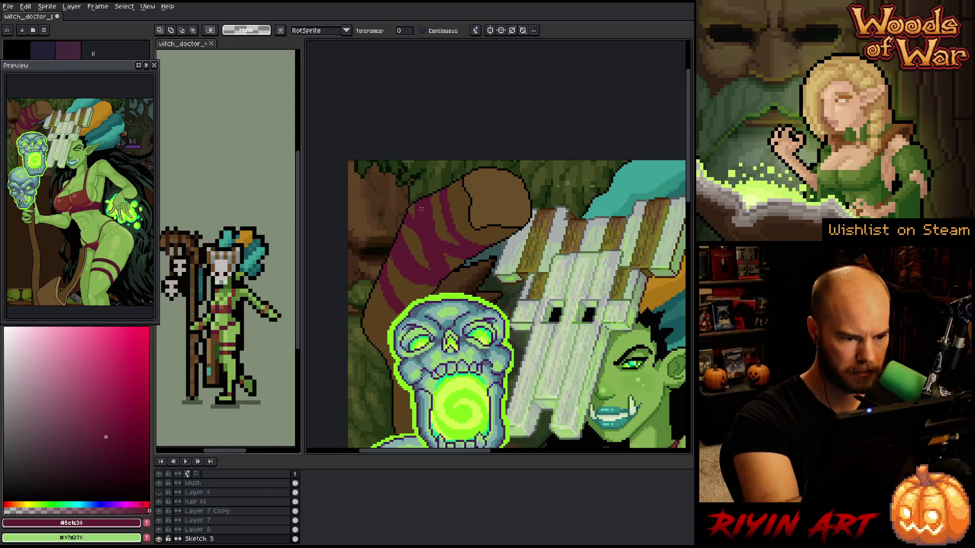
{"action": "key", "text": "b"}
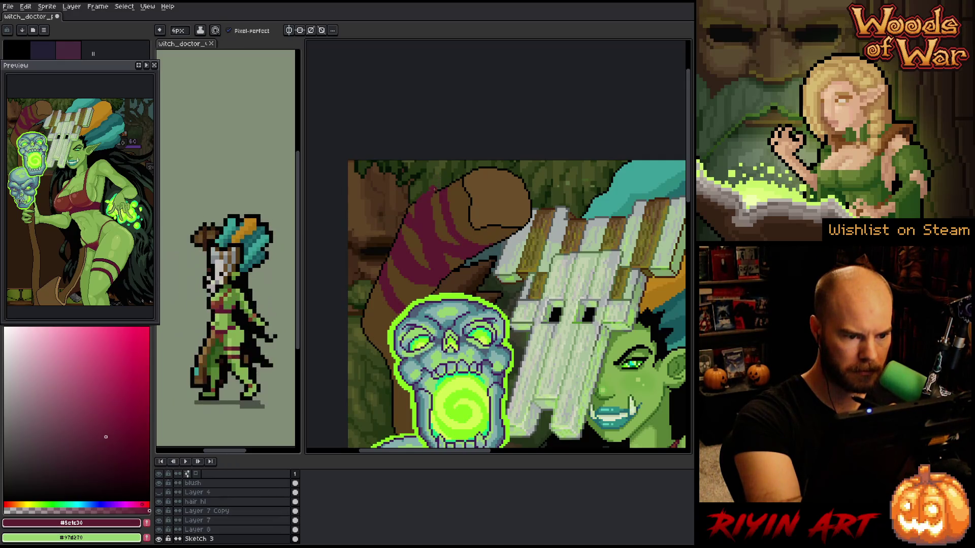
{"action": "key", "text": "e"}
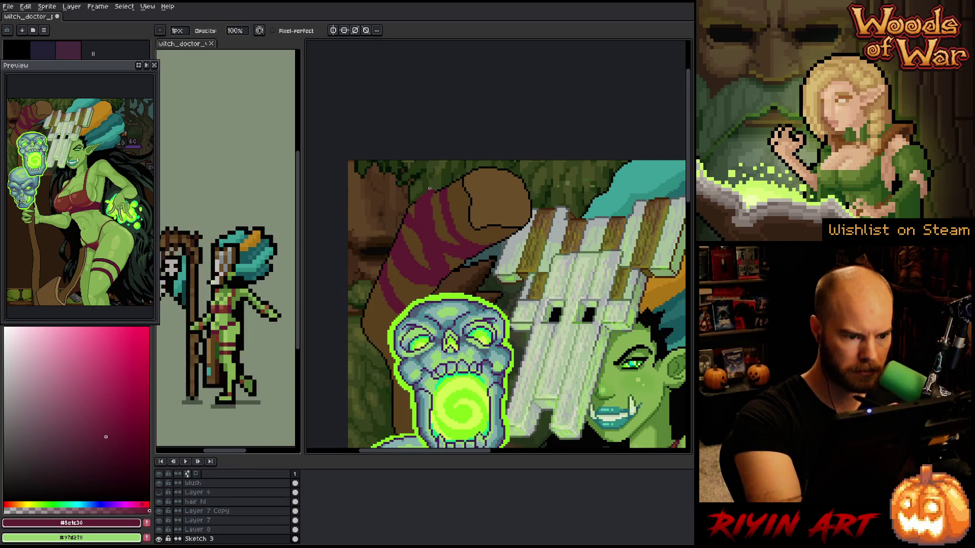
{"action": "key", "text": "b"}
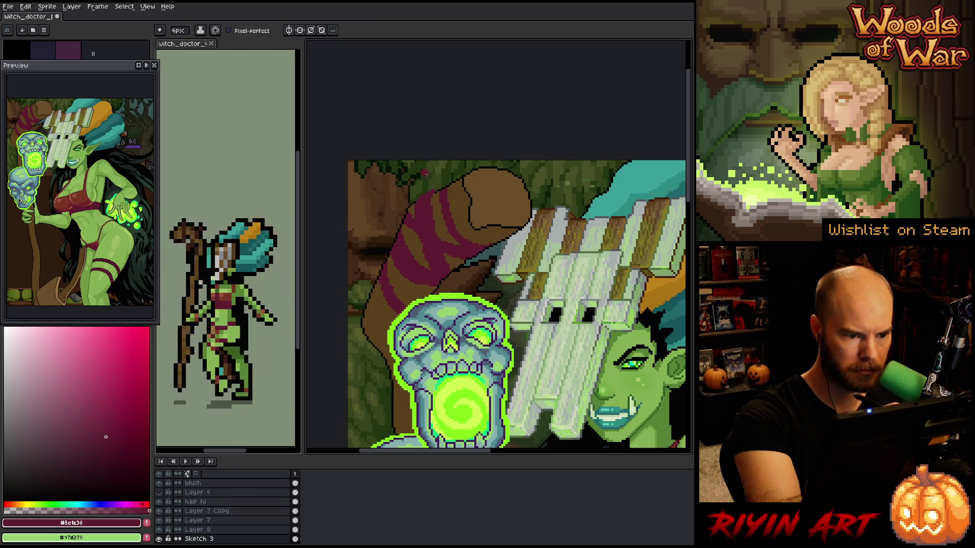
{"action": "key", "text": "minus"}
{"action": "key", "text": "minus"}
{"action": "key", "text": "minus"}
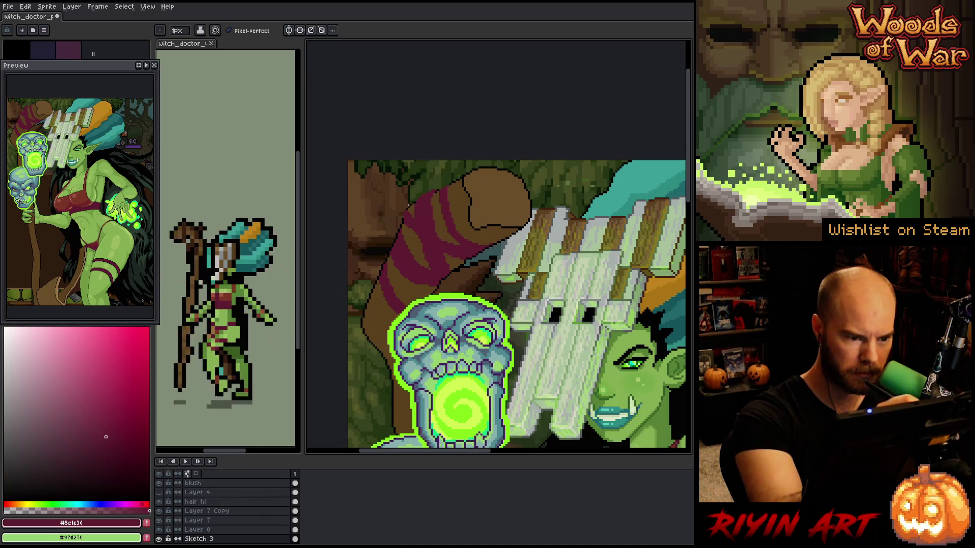
Eyedrop the hat brown and stripe maroon and tidy the stripes around the curve
{"action": "left_click", "coordinate": [414, 208], "text": "alt"}
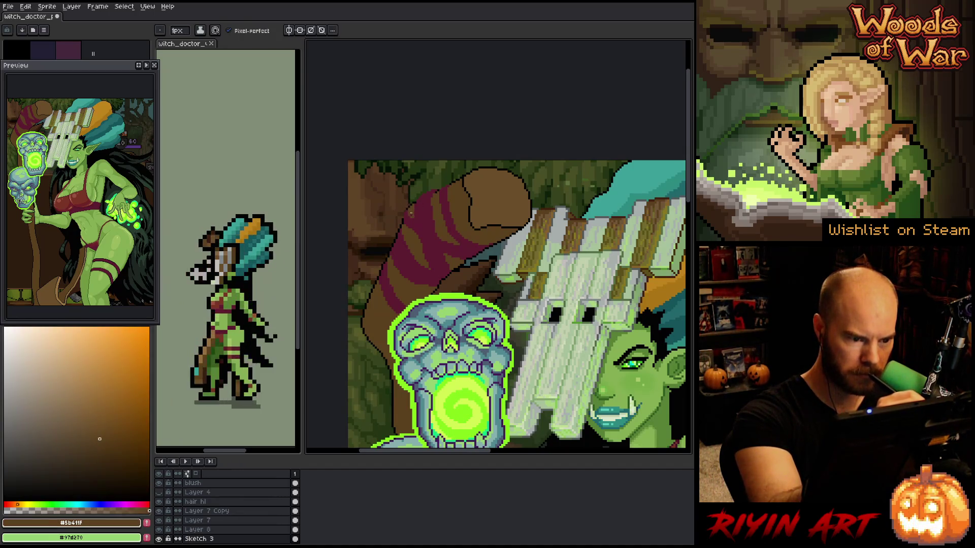
{"action": "left_click", "coordinate": [398, 235], "text": "alt"}
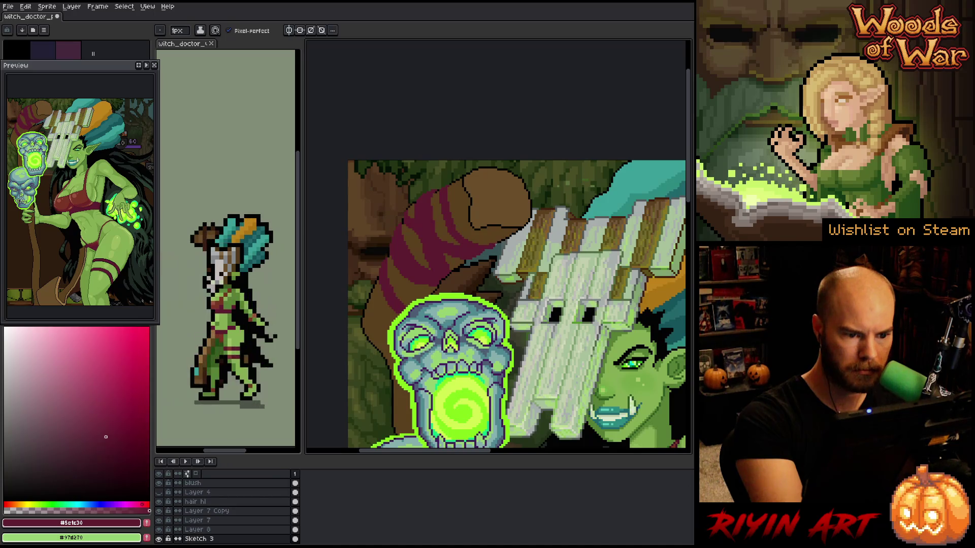
{"action": "key", "text": "b"}
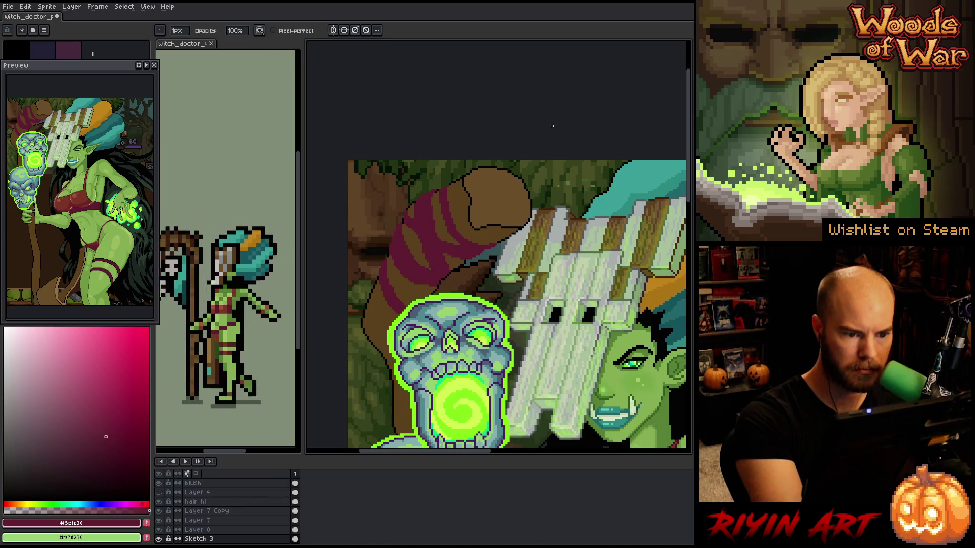
{"action": "key", "text": "e"}
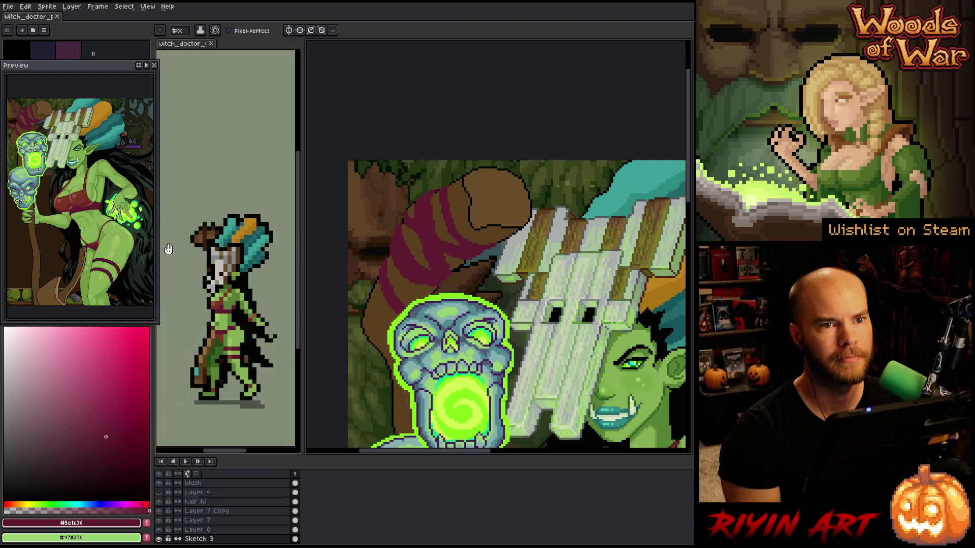
{"action": "scroll", "coordinate": [594, 316], "scroll_direction": "down", "scroll_amount": 2}
{"action": "scroll", "coordinate": [594, 315], "scroll_direction": "up", "scroll_amount": 1}
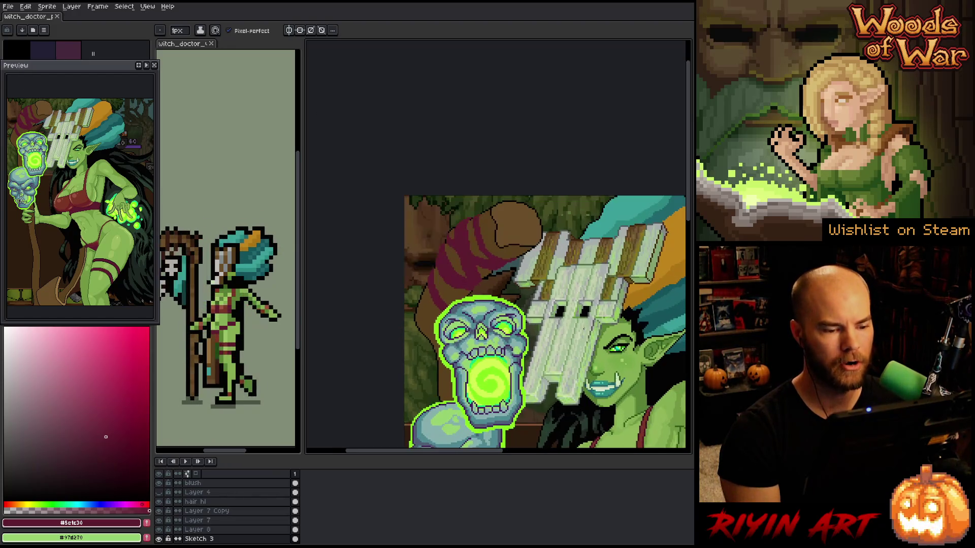
{"action": "scroll", "coordinate": [502, 297], "scroll_direction": "down", "scroll_amount": 3}
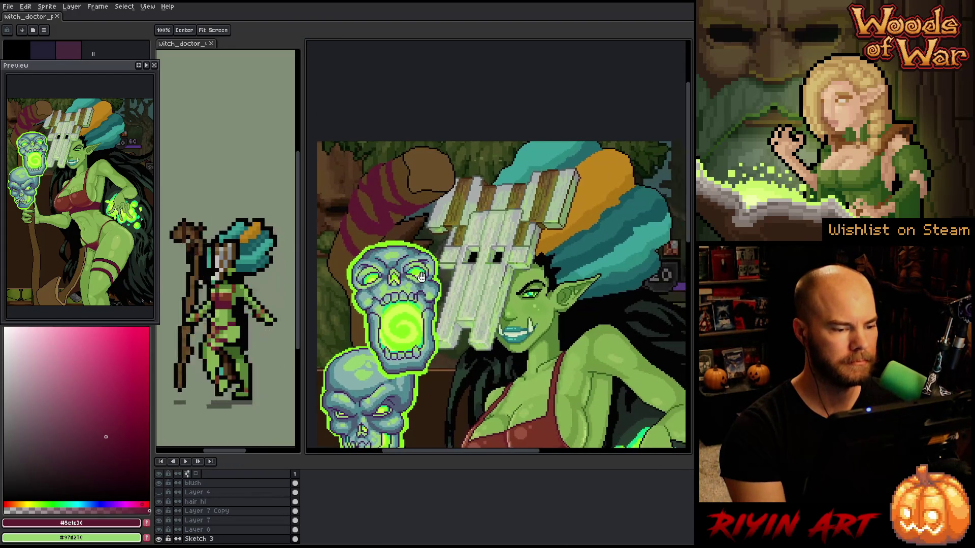
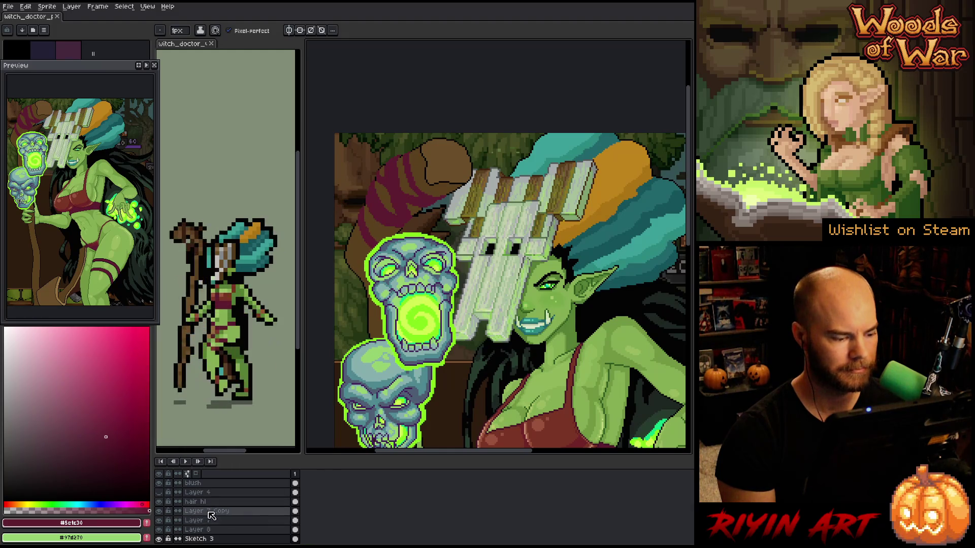
Lower Layer 7's opacity and set Layer 7 Copy's opacity to 43% in Layer Properties
{"action": "double_click", "coordinate": [206, 529]}
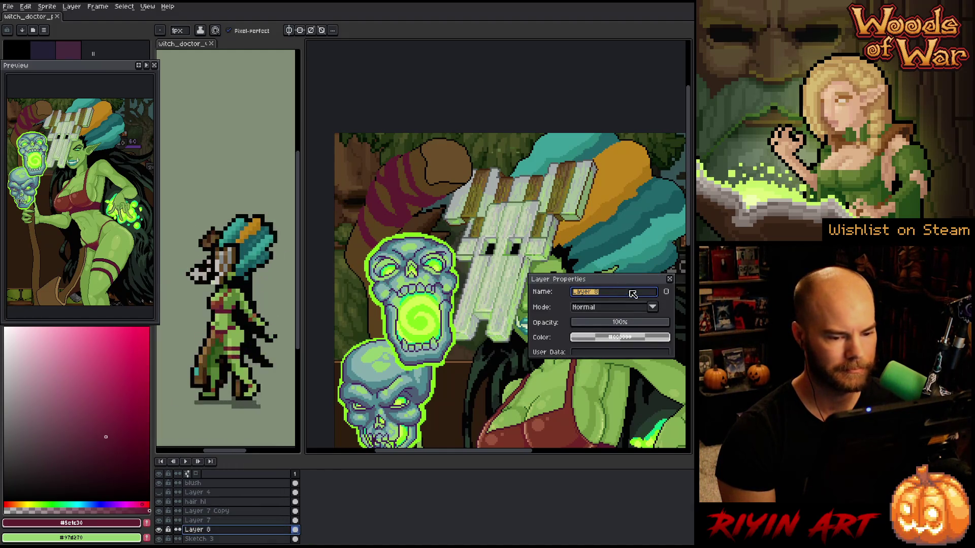
{"action": "left_click", "coordinate": [231, 519]}
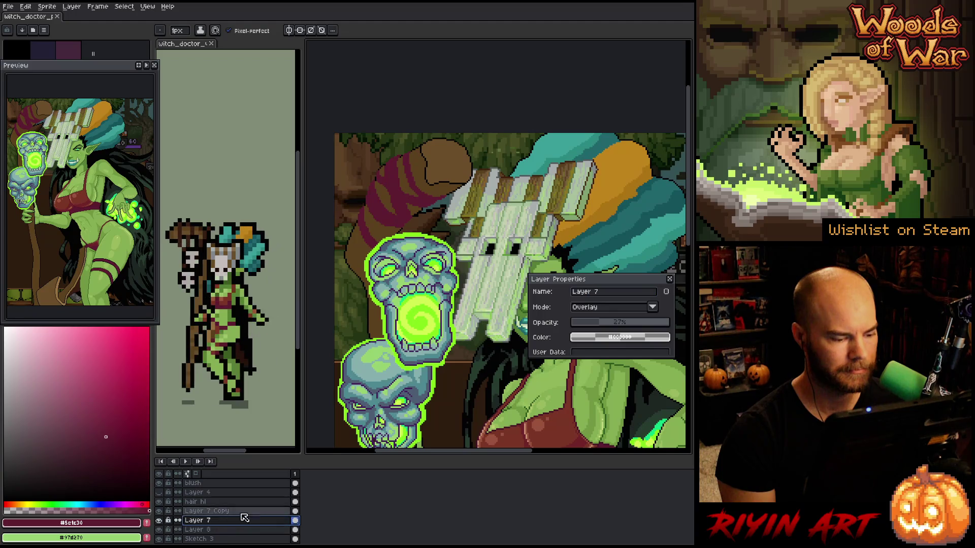
{"action": "left_click", "coordinate": [616, 323]}
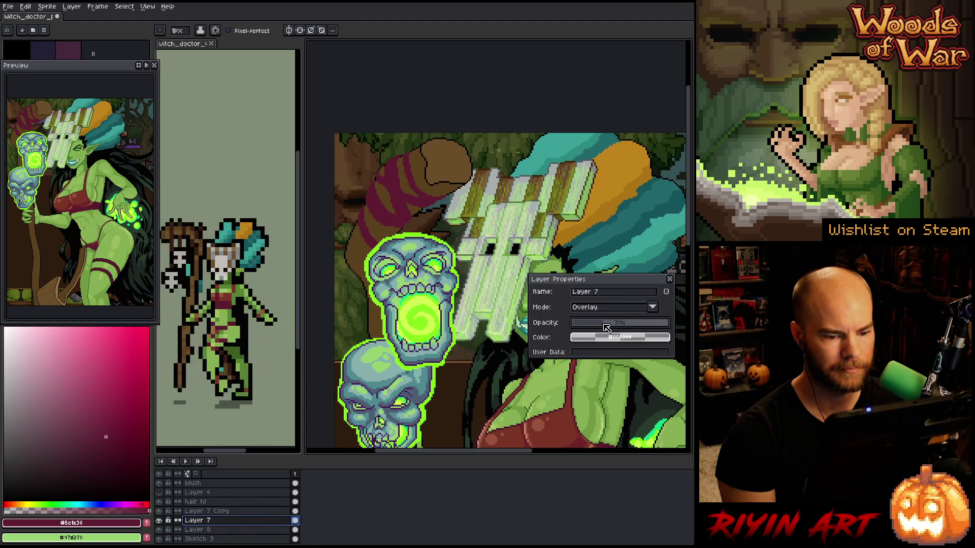
{"action": "left_click", "coordinate": [221, 512]}
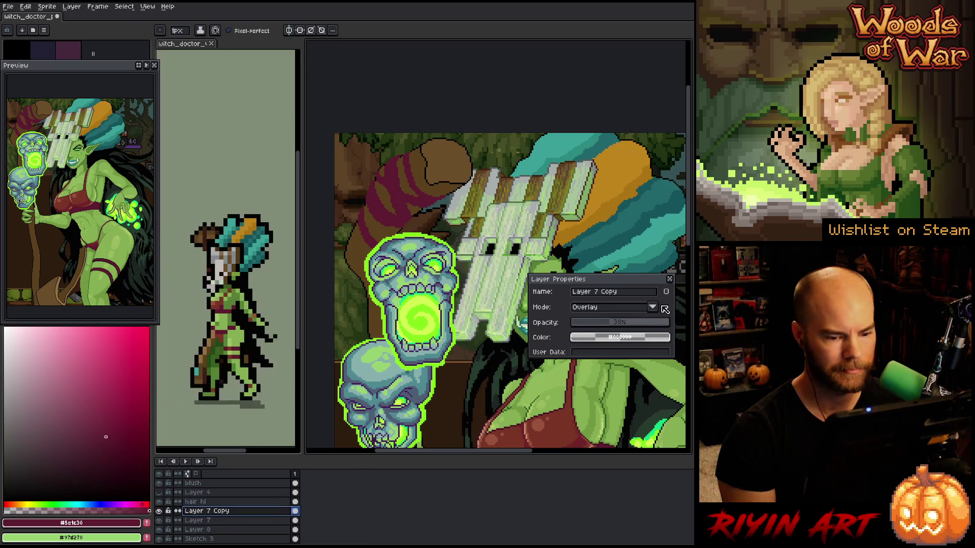
{"action": "left_click", "coordinate": [634, 323]}
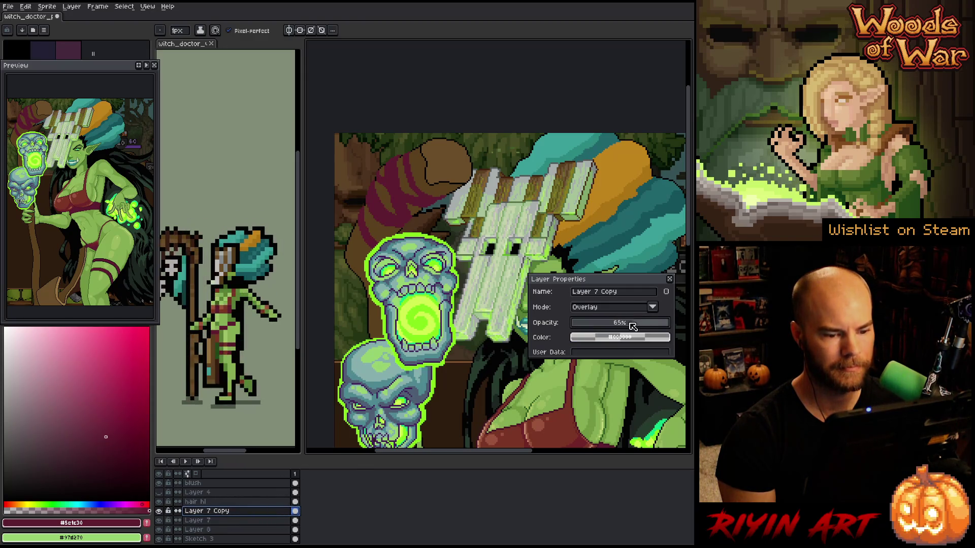
{"action": "left_click_drag", "start_coordinate": [624, 326], "coordinate": [613, 326]}
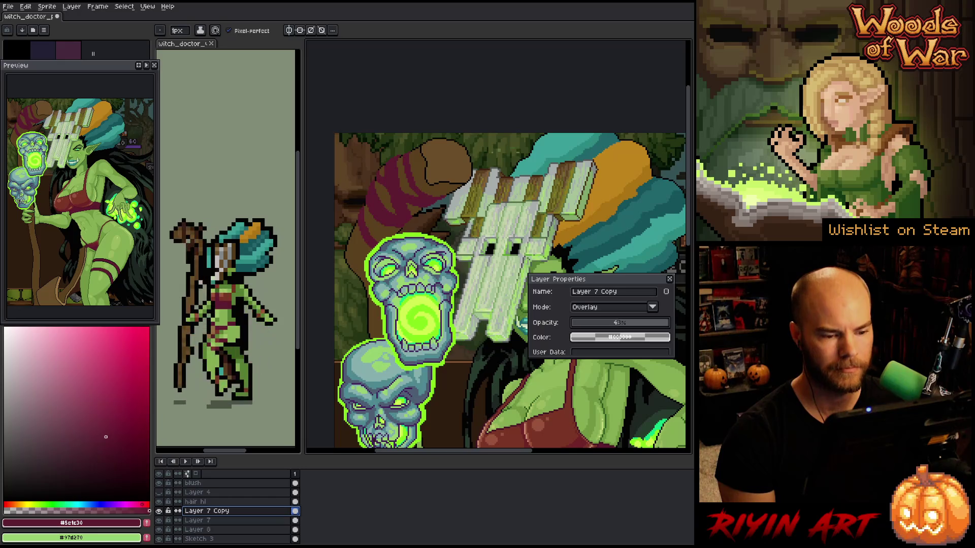
{"action": "key", "text": "Return"}
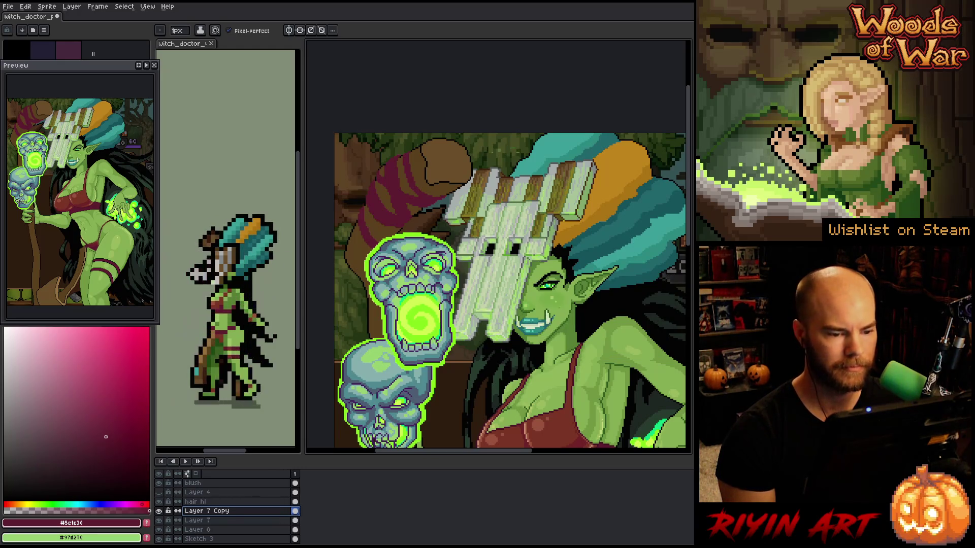
Zoom in to inspect the orc's eye, face and skull staff up close
{"action": "scroll", "coordinate": [507, 249], "scroll_direction": "up", "scroll_amount": 5}
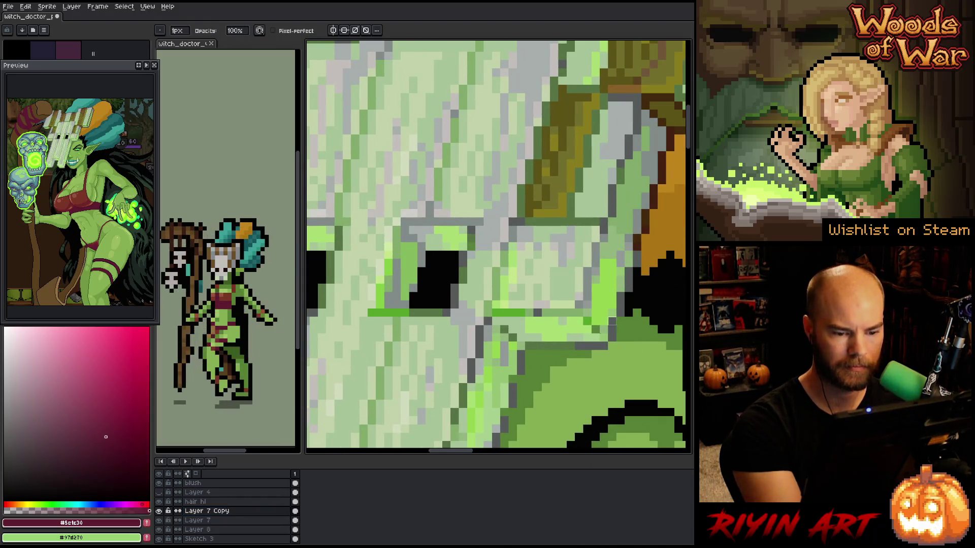
{"action": "left_click_drag", "start_coordinate": [587, 392], "coordinate": [609, 289]}
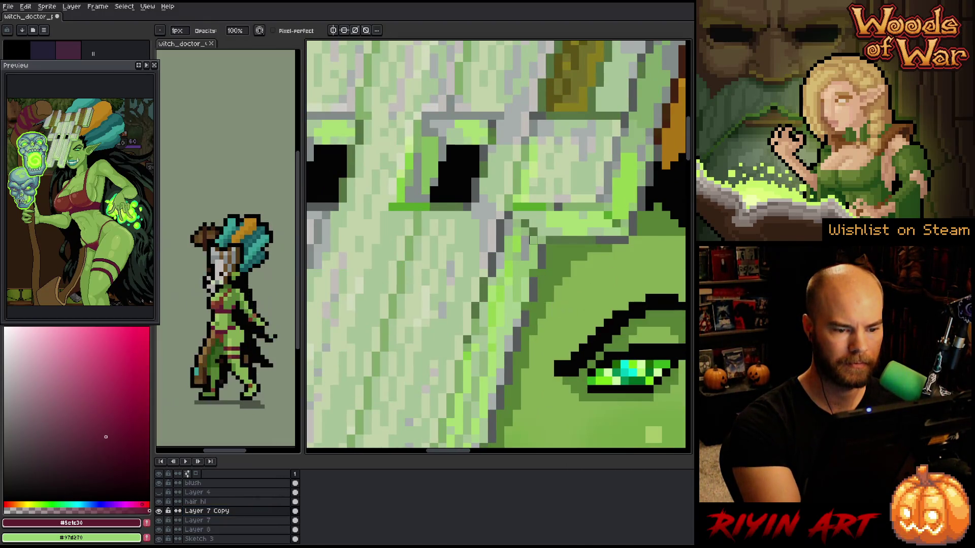
{"action": "scroll", "coordinate": [483, 273], "scroll_direction": "down", "scroll_amount": 3}
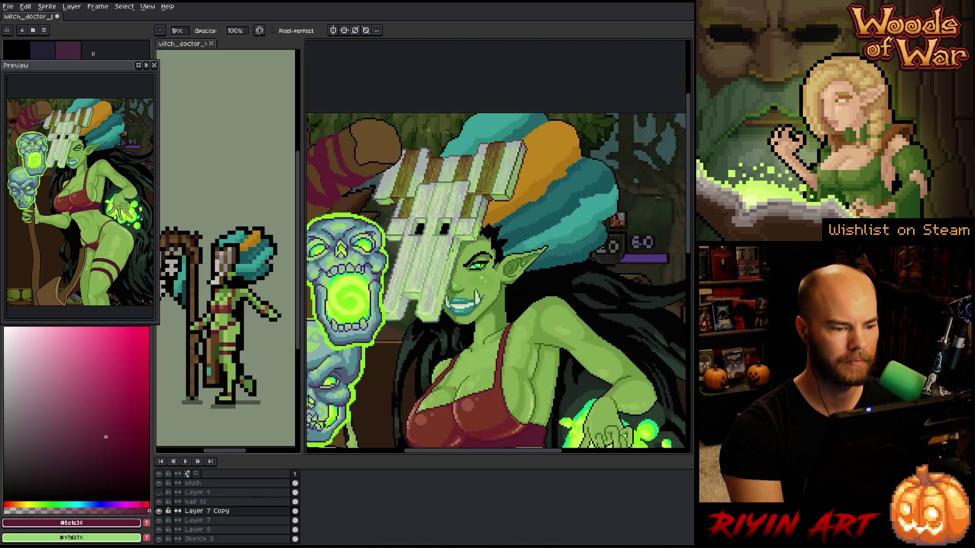
{"action": "scroll", "coordinate": [497, 285], "scroll_direction": "up", "scroll_amount": 1}
{"action": "left_click_drag", "start_coordinate": [508, 295], "coordinate": [520, 268]}
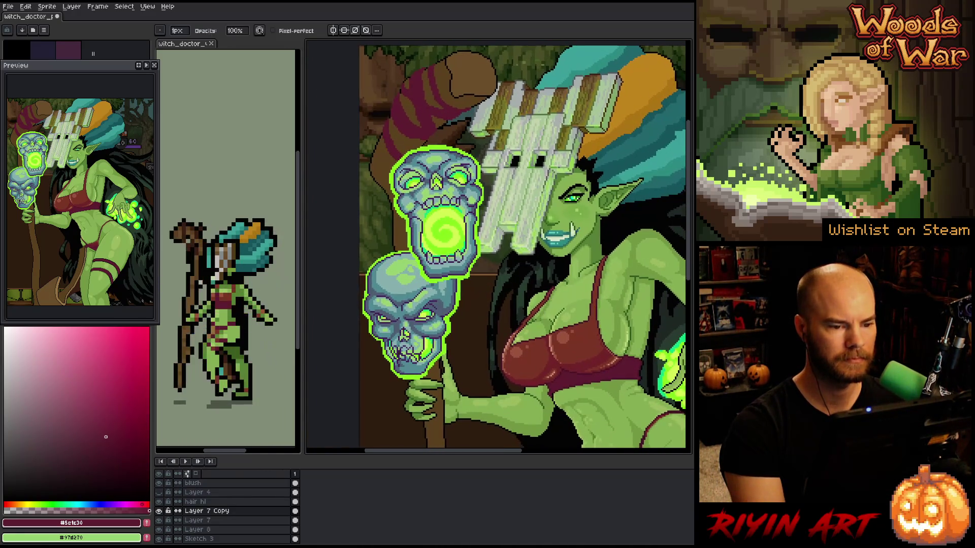
{"action": "scroll", "coordinate": [231, 508], "scroll_direction": "down", "scroll_amount": 3}
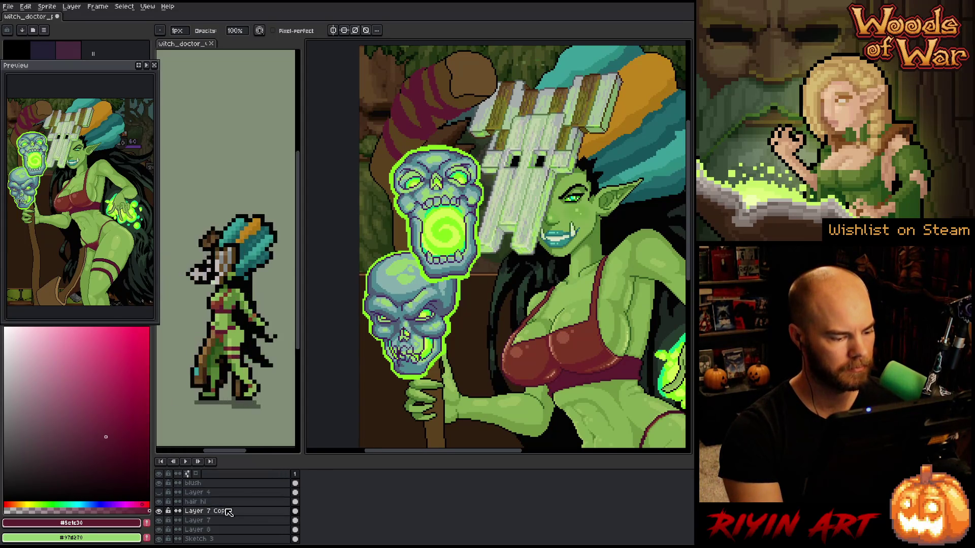
Make Sketch 3 active, view it alone, then restore all layers and centre the whole figure
{"action": "left_click", "coordinate": [227, 512]}
{"action": "left_click", "coordinate": [160, 512], "text": "alt"}
{"action": "left_click", "coordinate": [161, 512], "text": "alt"}
{"action": "left_click_drag", "start_coordinate": [499, 207], "coordinate": [508, 317]}
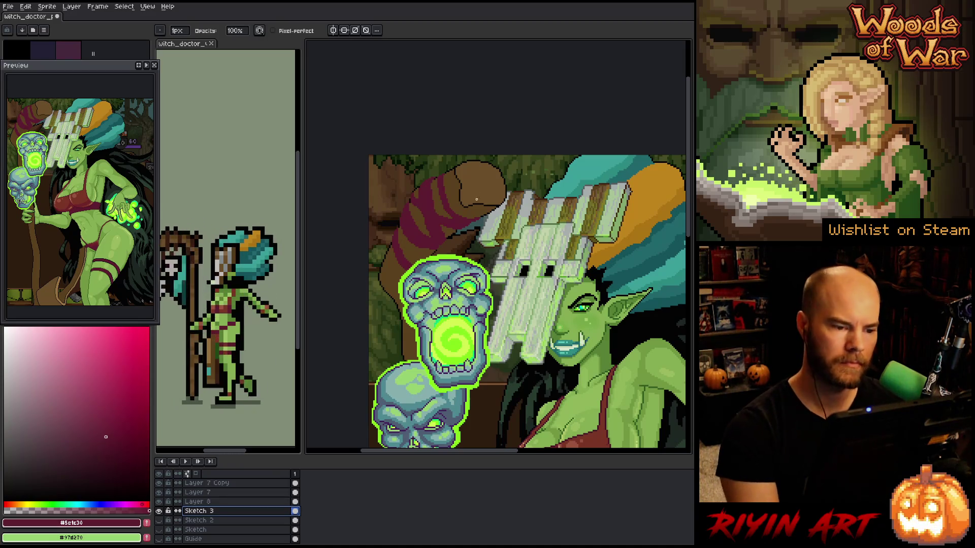
{"action": "scroll", "coordinate": [444, 254], "scroll_direction": "down", "scroll_amount": 2}
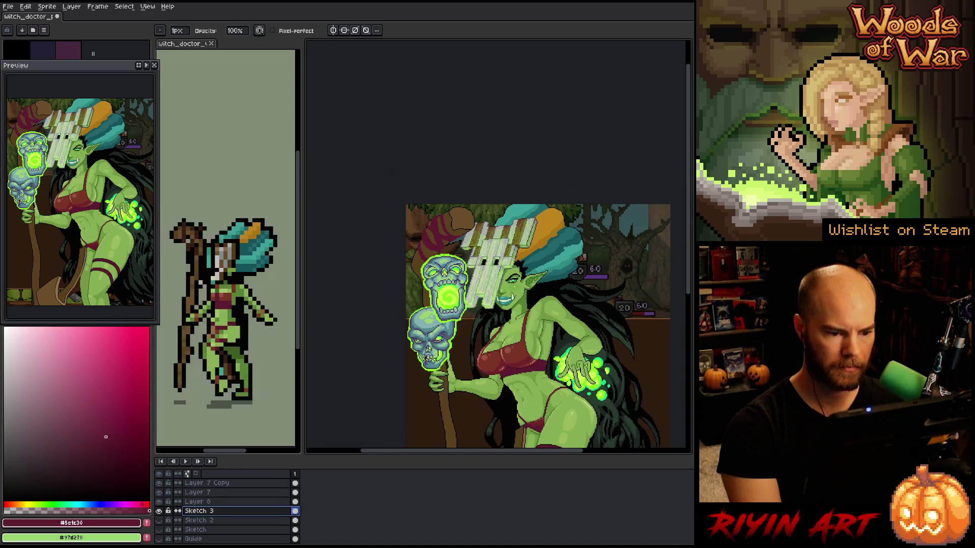
{"action": "left_click_drag", "start_coordinate": [449, 292], "coordinate": [422, 216]}
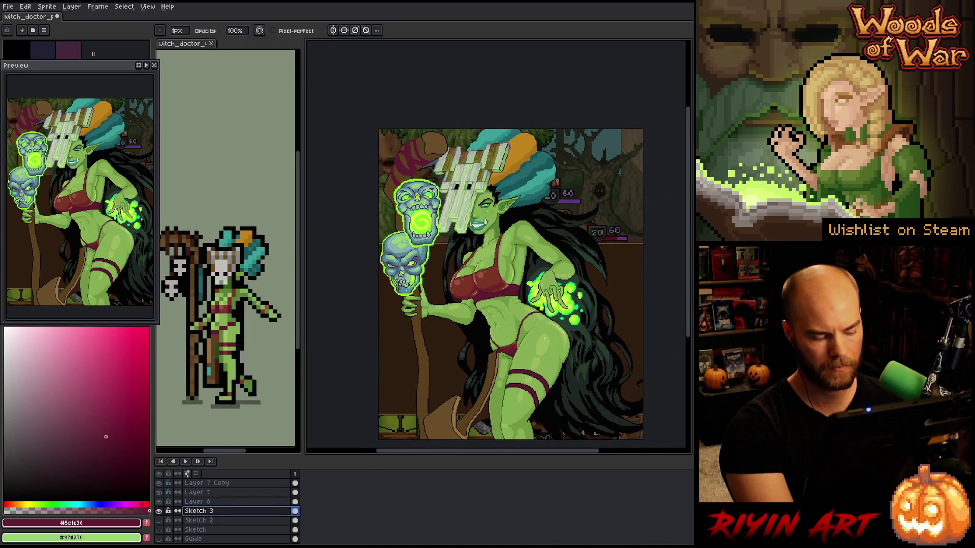
Magic-wand select the red-striped wrap and inspect the selection up close
{"action": "key", "text": "w"}
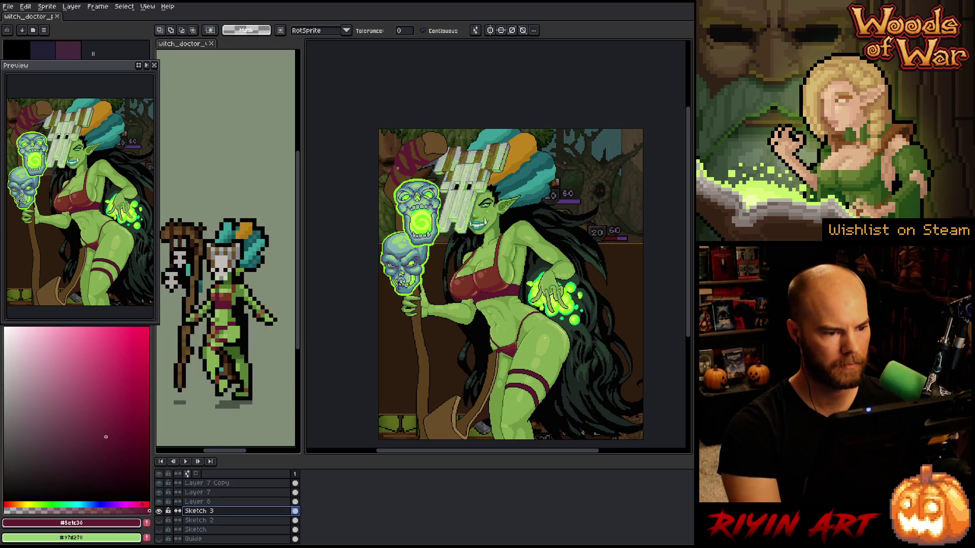
{"action": "left_click", "coordinate": [405, 172]}
{"action": "scroll", "coordinate": [405, 173], "scroll_direction": "up", "scroll_amount": 3}
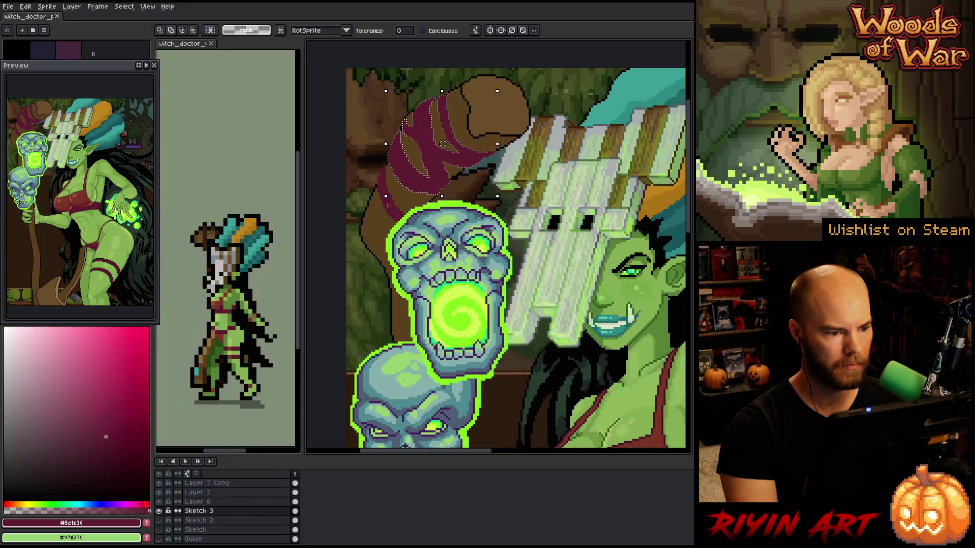
{"action": "scroll", "coordinate": [437, 152], "scroll_direction": "up", "scroll_amount": 2}
{"action": "left_click_drag", "start_coordinate": [452, 152], "coordinate": [452, 203]}
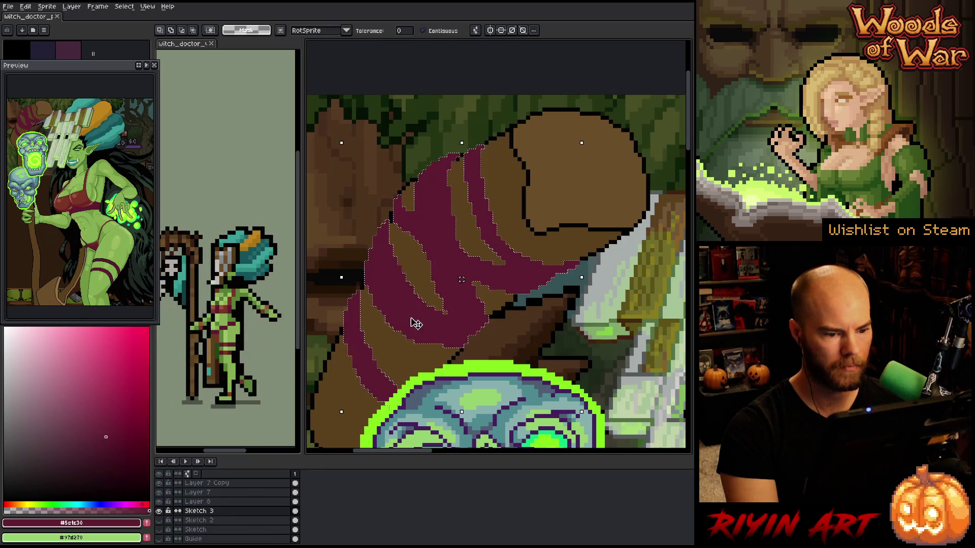
{"action": "left_click_drag", "start_coordinate": [418, 304], "coordinate": [423, 235]}
{"action": "scroll", "coordinate": [424, 236], "scroll_direction": "down", "scroll_amount": 2}
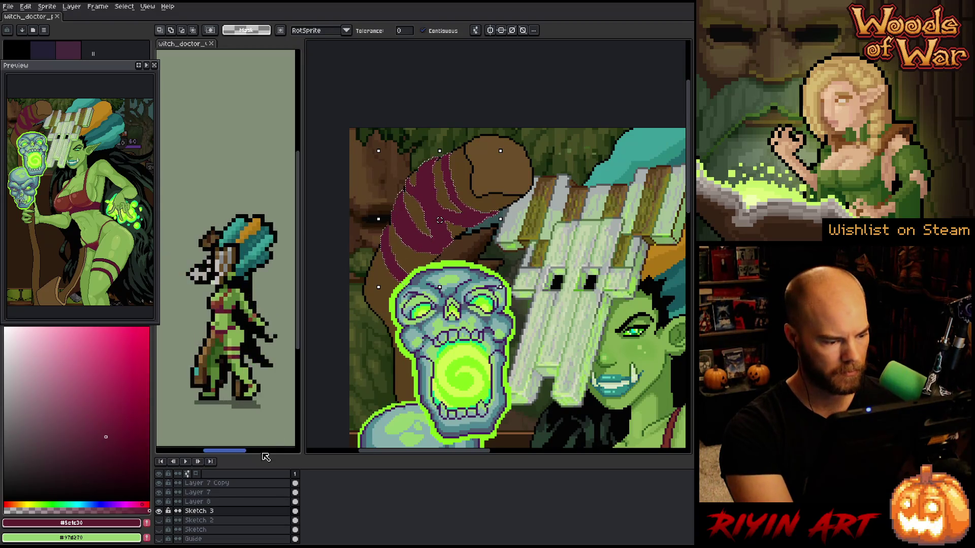
Add a new layer named 'leather' and clear the wrap selection
{"action": "key", "text": "shift+n"}
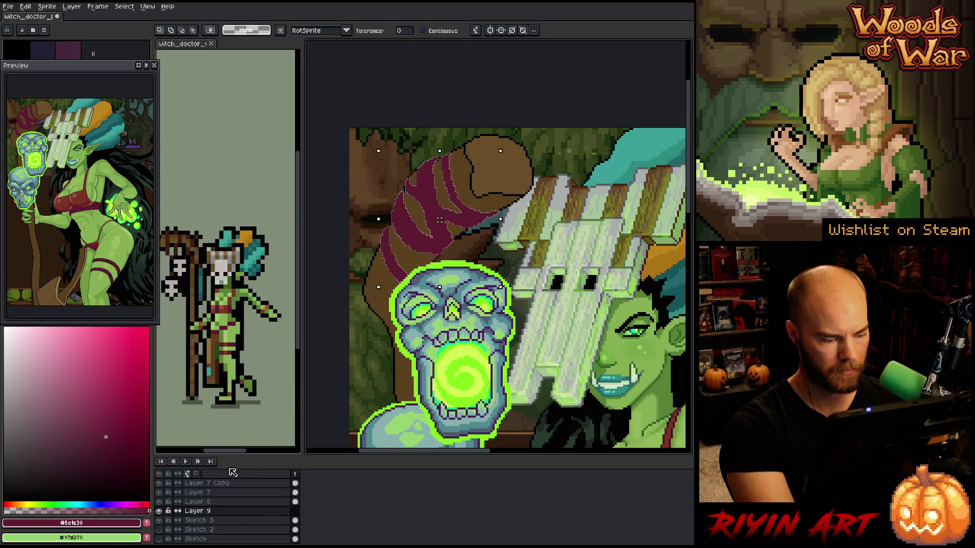
{"action": "double_click", "coordinate": [200, 511]}
{"action": "type", "text": "leath"}
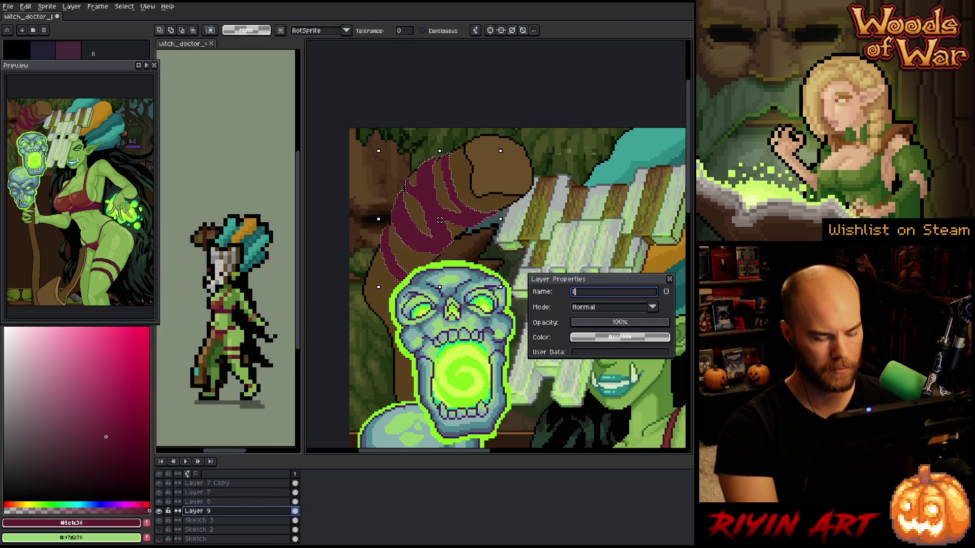
{"action": "type", "text": "er"}
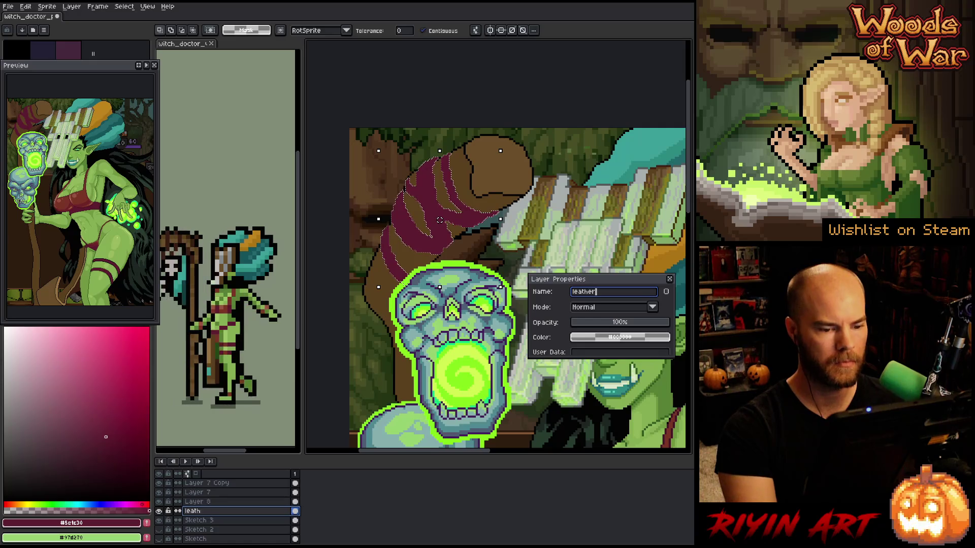
{"action": "key", "text": "Return"}
{"action": "key", "text": "ctrl+d"}
{"action": "scroll", "coordinate": [498, 247], "scroll_direction": "down", "scroll_amount": 5}
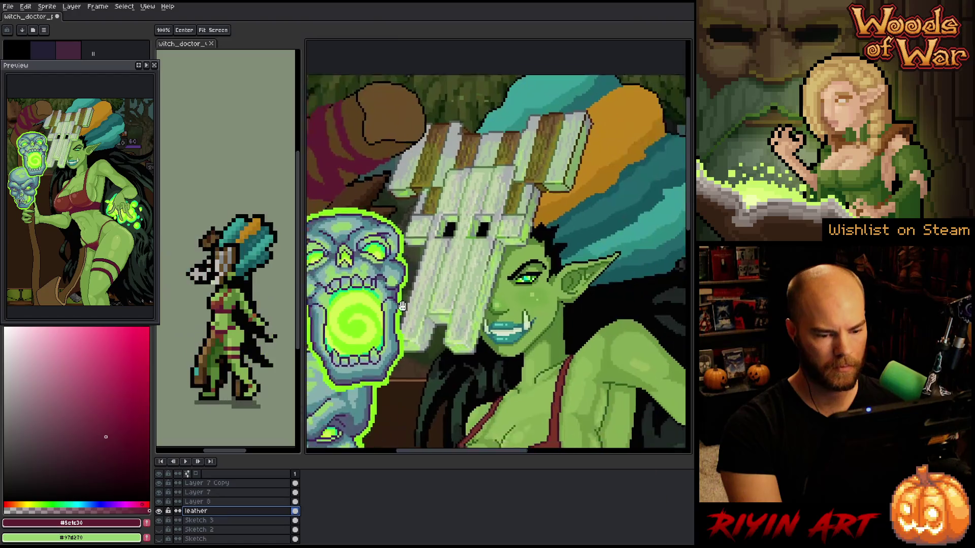
Sample the dark maroon and set the outline effect to run outside the shape
{"action": "scroll", "coordinate": [497, 247], "scroll_direction": "up", "scroll_amount": 2}
{"action": "scroll", "coordinate": [506, 305], "scroll_direction": "up", "scroll_amount": 2}
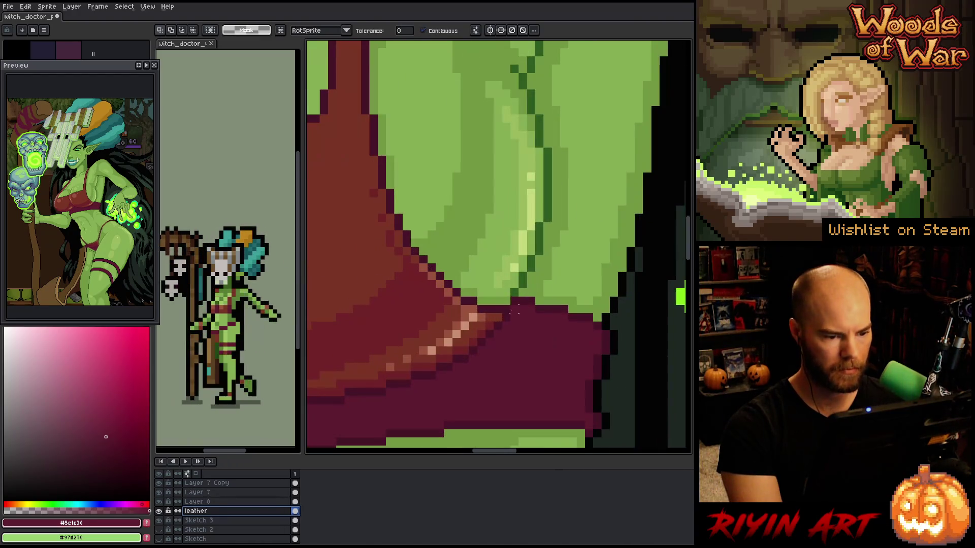
{"action": "key", "text": "i"}
{"action": "left_click", "coordinate": [504, 308]}
{"action": "scroll", "coordinate": [507, 266], "scroll_direction": "down", "scroll_amount": 4}
{"action": "scroll", "coordinate": [446, 163], "scroll_direction": "down", "scroll_amount": 1}
{"action": "scroll", "coordinate": [454, 193], "scroll_direction": "up", "scroll_amount": 3}
{"action": "key", "text": "shift+o"}
{"action": "left_click_drag", "start_coordinate": [602, 211], "coordinate": [538, 239]}
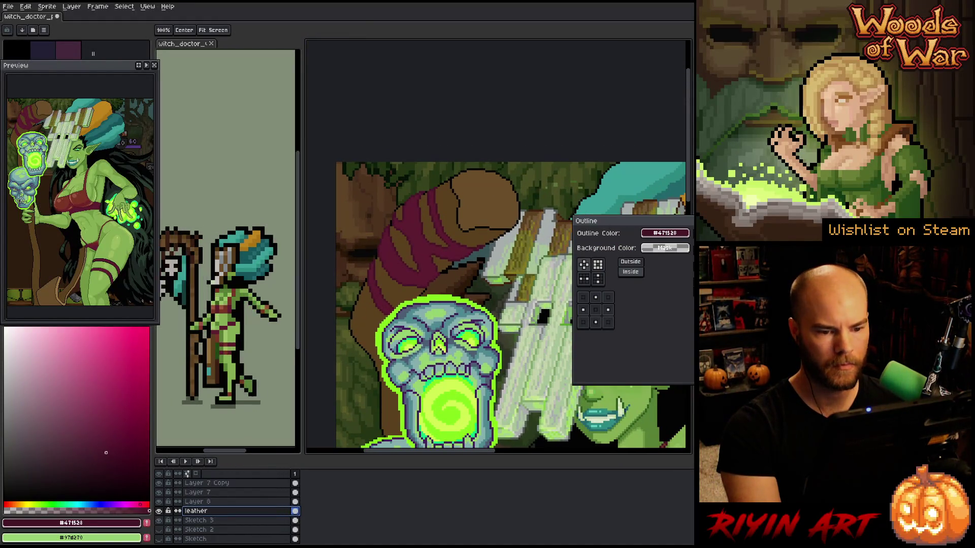
{"action": "left_click", "coordinate": [631, 262]}
{"action": "key", "text": "Return"}
Pick the wrap's darker maroon and draw dark edges along and down the wrap
{"action": "key", "text": "i"}
{"action": "scroll", "coordinate": [432, 244], "scroll_direction": "up", "scroll_amount": 3}
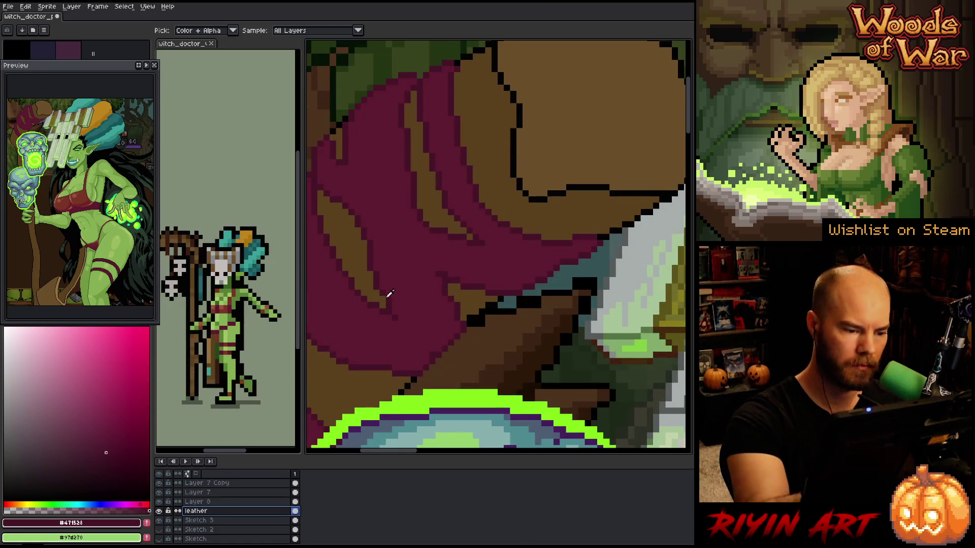
{"action": "key", "text": "b"}
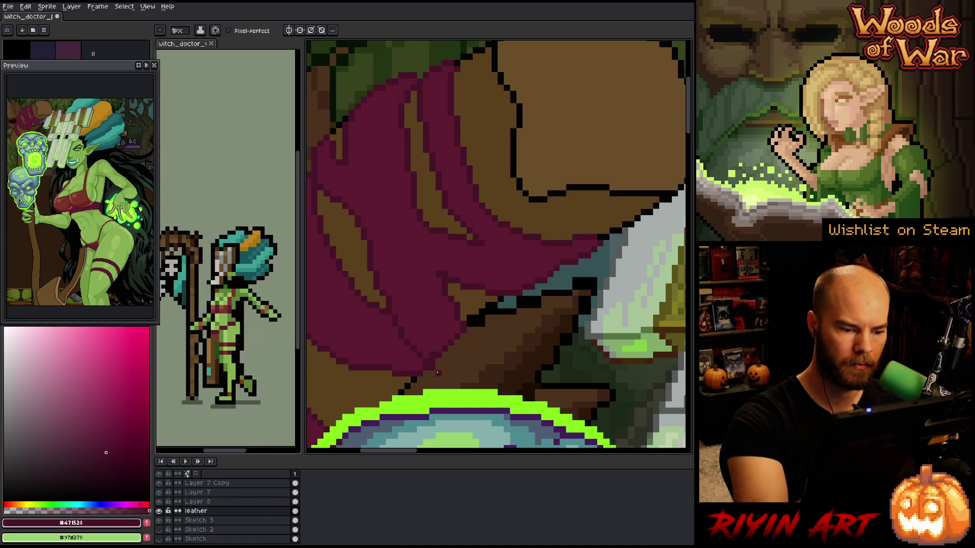
{"action": "left_click", "coordinate": [440, 315], "text": "alt"}
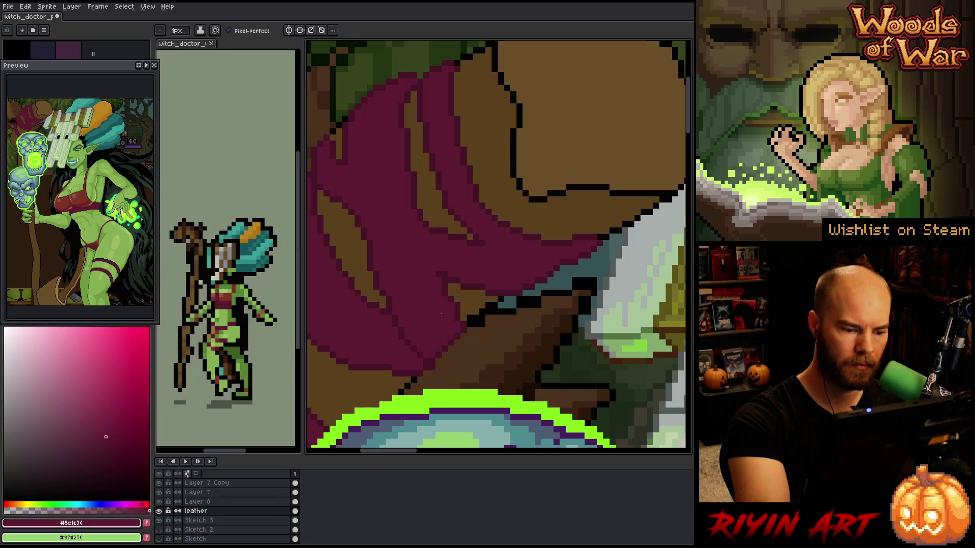
{"action": "left_click", "coordinate": [429, 372], "text": "alt"}
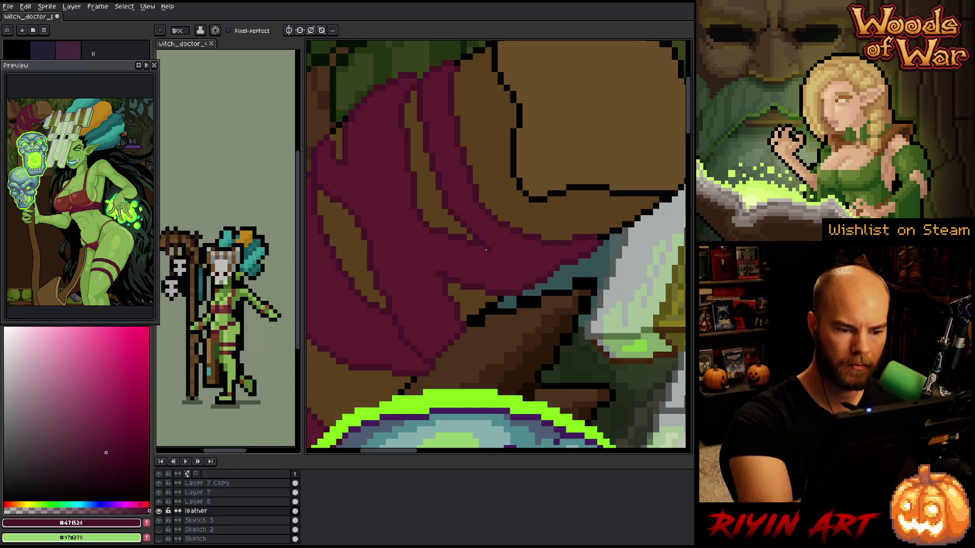
{"action": "left_click_drag", "start_coordinate": [487, 248], "coordinate": [553, 269]}
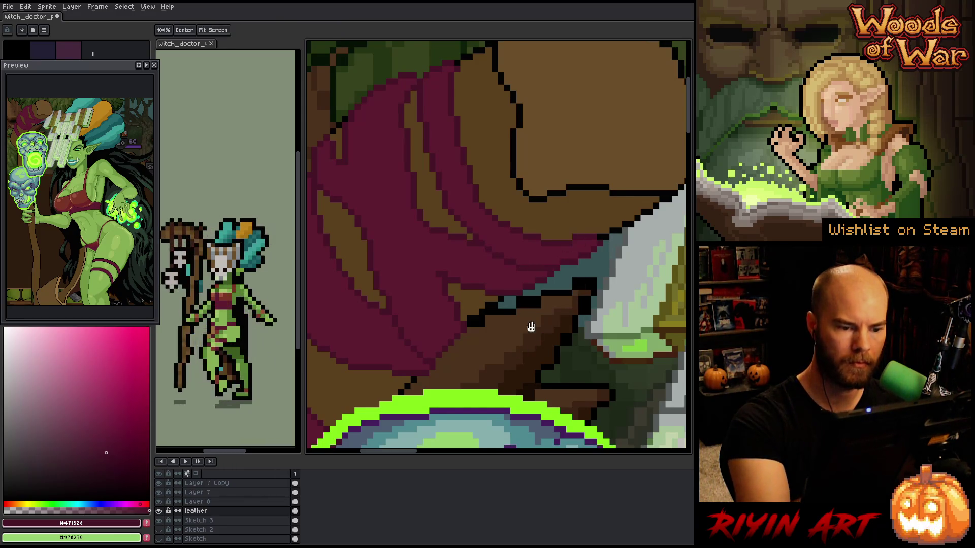
{"action": "left_click_drag", "start_coordinate": [465, 198], "coordinate": [539, 238]}
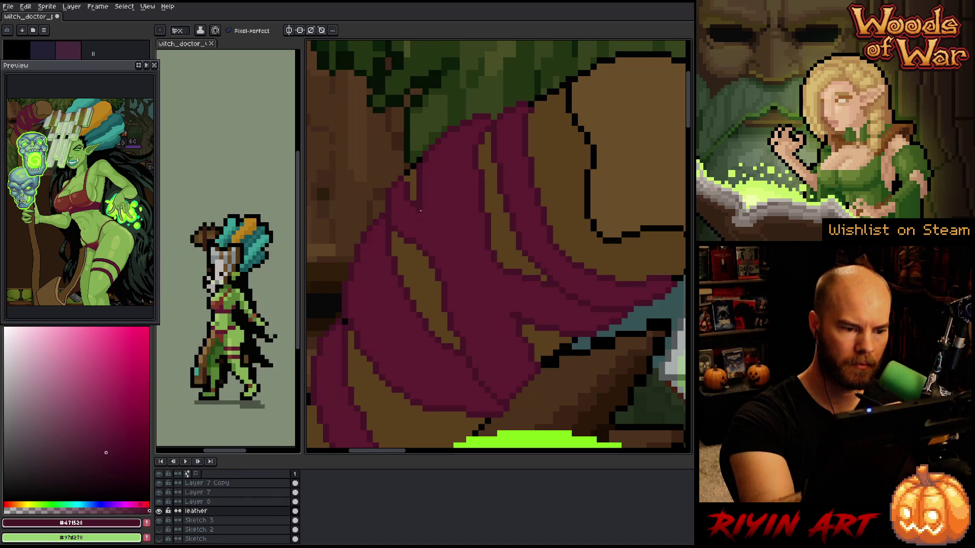
{"action": "left_click_drag", "start_coordinate": [421, 205], "coordinate": [442, 282]}
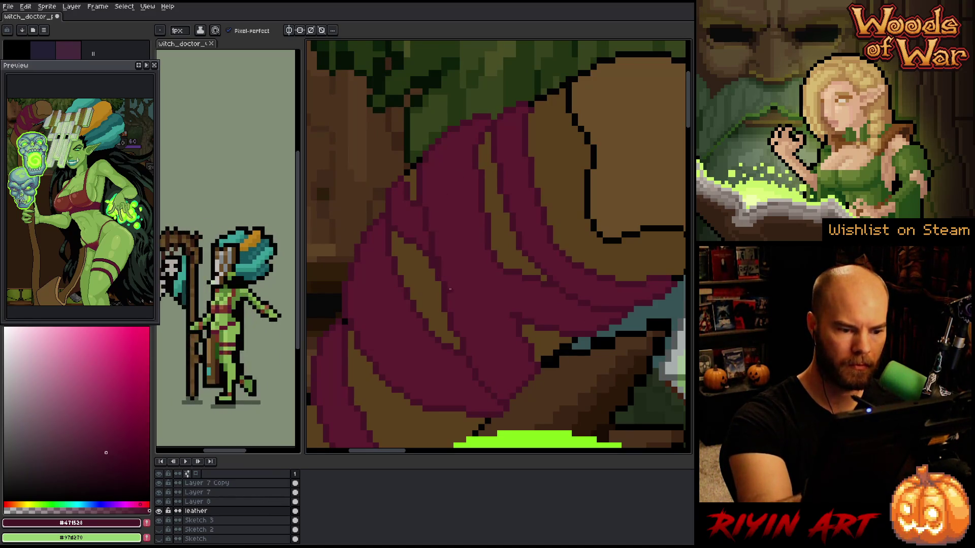
Sample the cloth's magentas and brown, then select the dark magenta by colour
{"action": "left_click", "coordinate": [435, 263], "text": "alt"}
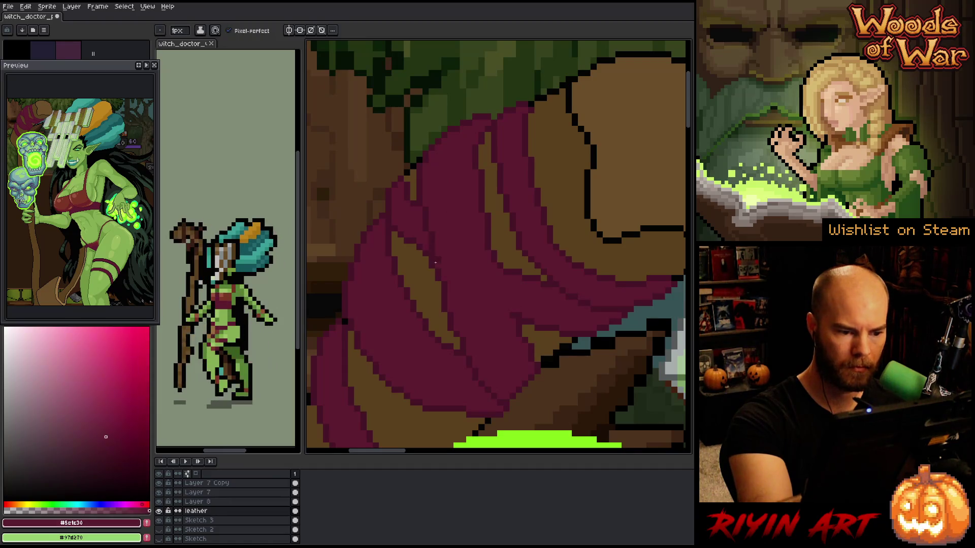
{"action": "left_click", "coordinate": [435, 239], "text": "alt"}
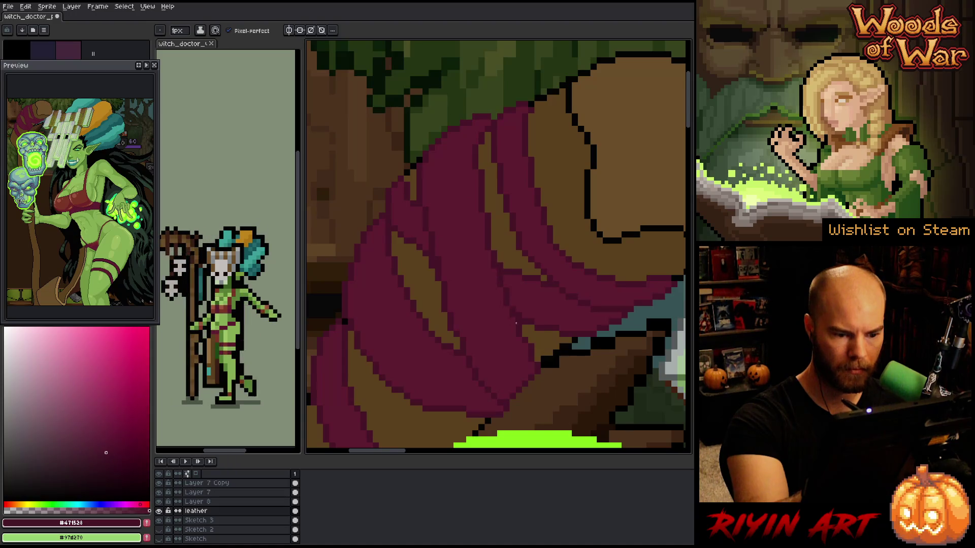
{"action": "left_click_drag", "start_coordinate": [445, 185], "coordinate": [507, 190]}
{"action": "scroll", "coordinate": [448, 270], "scroll_direction": "down", "scroll_amount": 3}
{"action": "scroll", "coordinate": [540, 198], "scroll_direction": "down", "scroll_amount": 3}
{"action": "scroll", "coordinate": [410, 207], "scroll_direction": "up", "scroll_amount": 3}
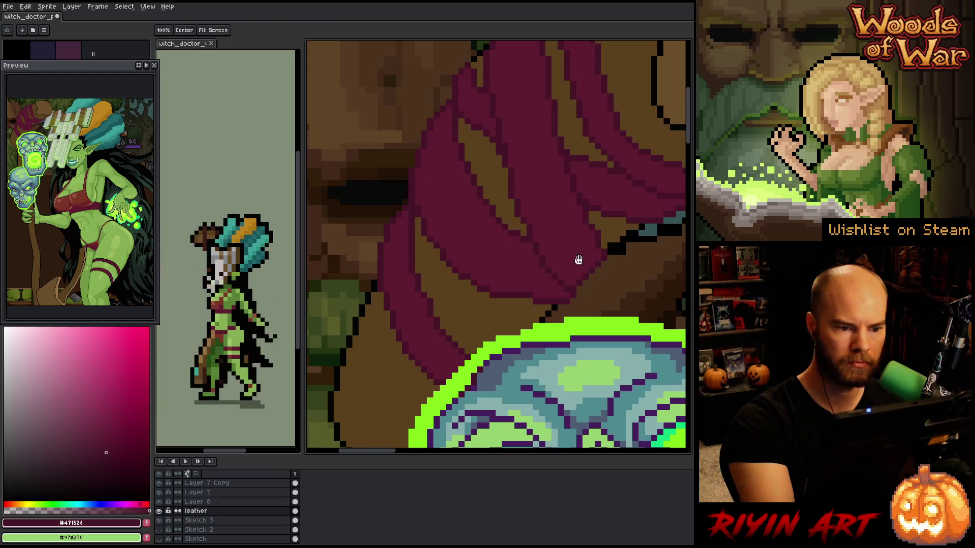
{"action": "left_click_drag", "start_coordinate": [589, 249], "coordinate": [517, 325]}
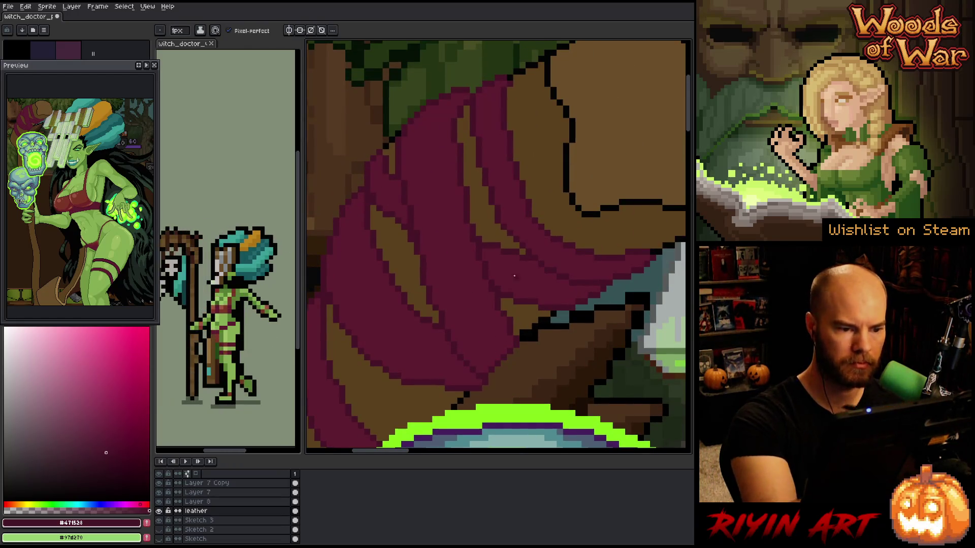
{"action": "left_click", "coordinate": [374, 195], "text": "alt"}
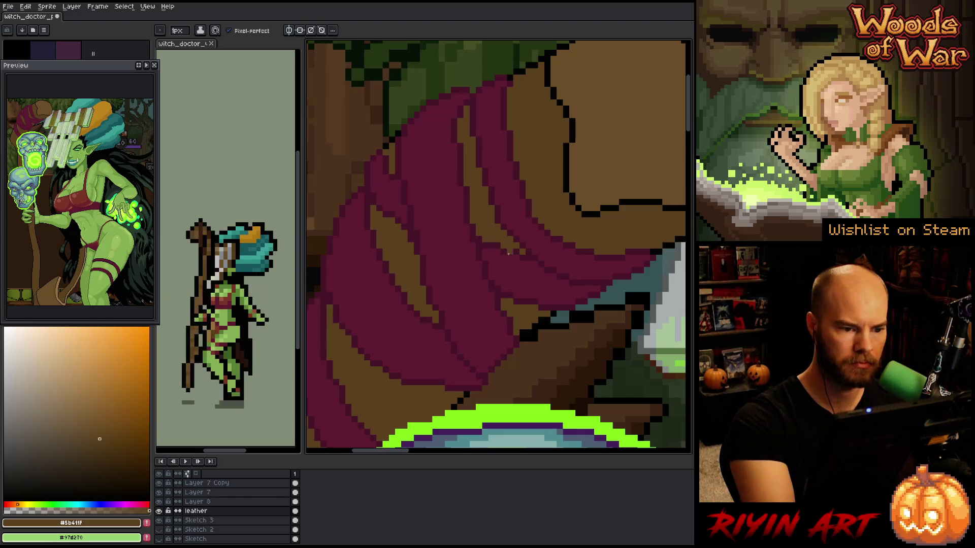
{"action": "left_click", "coordinate": [463, 152], "text": "alt"}
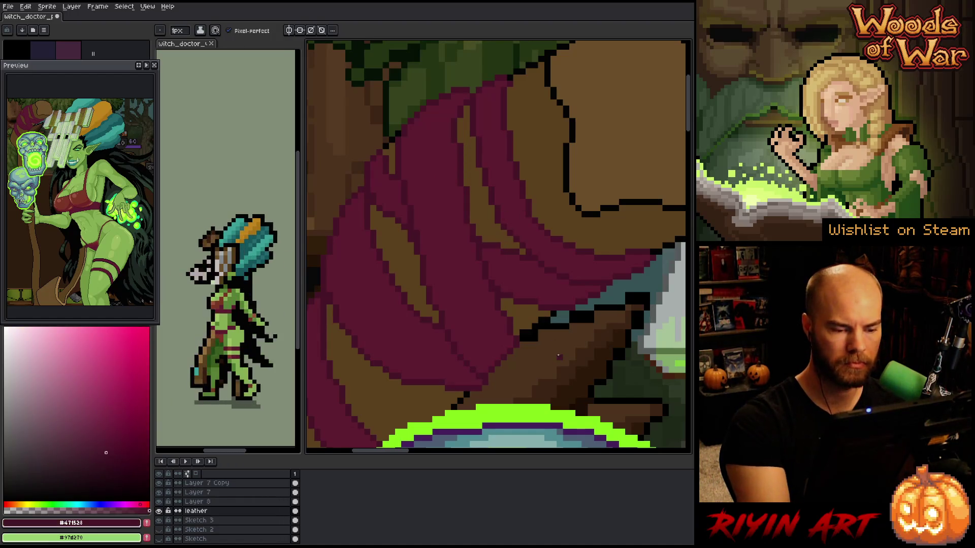
{"action": "key", "text": "shift+c"}
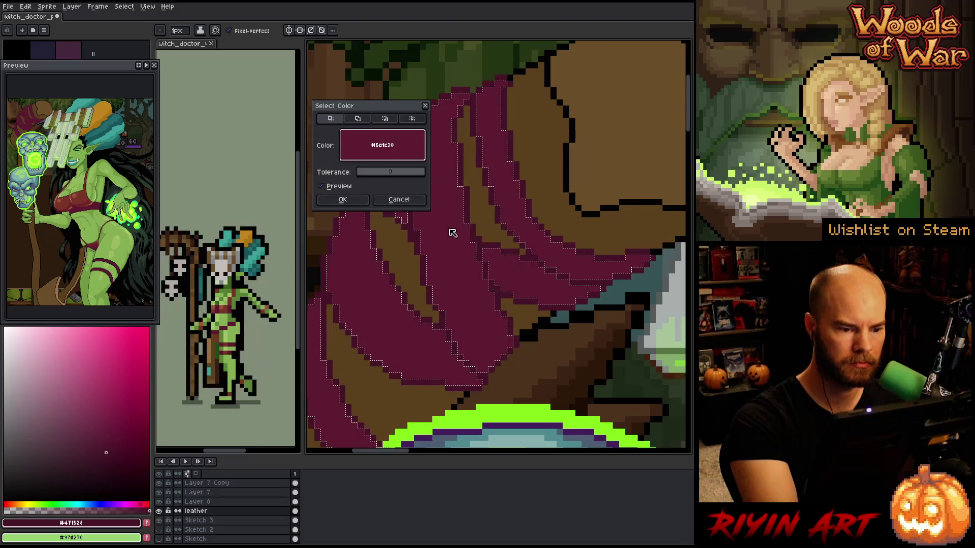
Confirm the colour-range selection of the cloth's #5c1c30 and sample red-brown #7a3526 from the bra
{"action": "key", "text": "Return"}
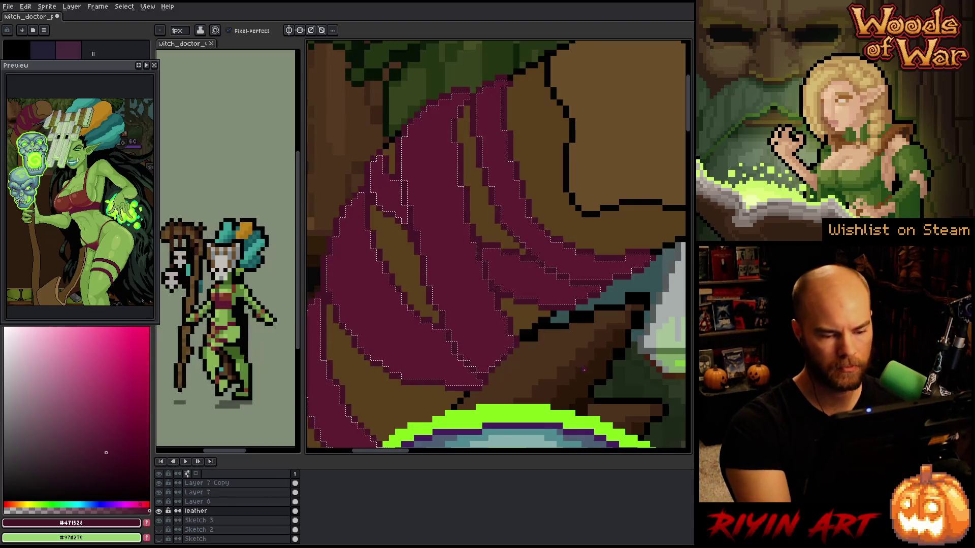
{"action": "scroll", "coordinate": [582, 367], "scroll_direction": "down", "scroll_amount": 3}
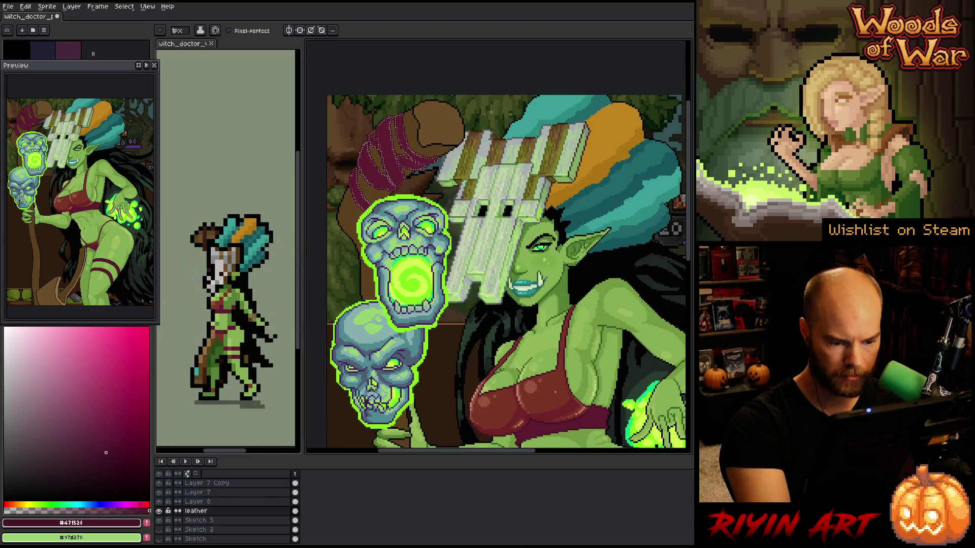
{"action": "left_click", "coordinate": [560, 409], "text": "alt"}
{"action": "left_click", "coordinate": [558, 402], "text": "alt"}
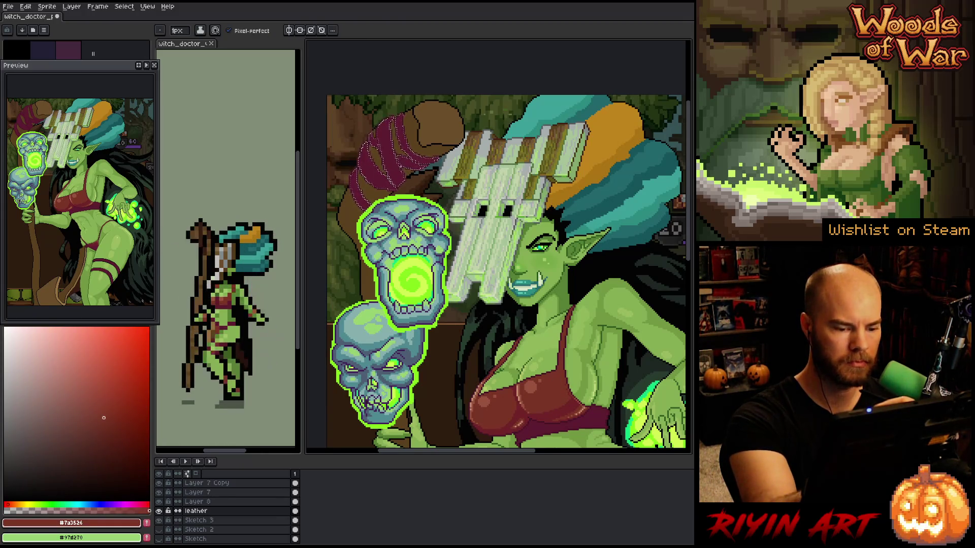
{"action": "scroll", "coordinate": [396, 156], "scroll_direction": "up", "scroll_amount": 3}
{"action": "left_click_drag", "start_coordinate": [399, 148], "coordinate": [468, 244]}
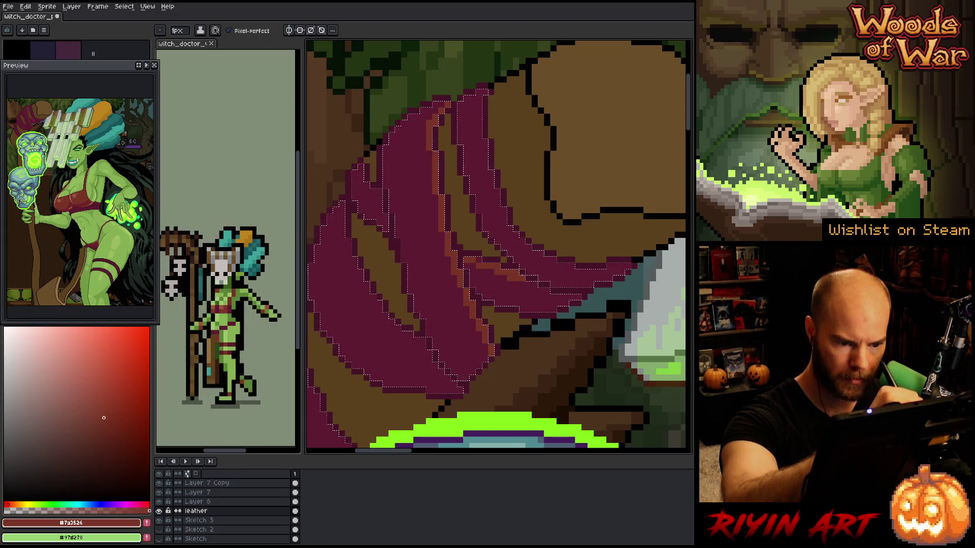
Alternate between the cloth's maroon and #7a3526 red-brown while highlighting the cloth folds
{"action": "left_click", "coordinate": [488, 265], "text": "alt"}
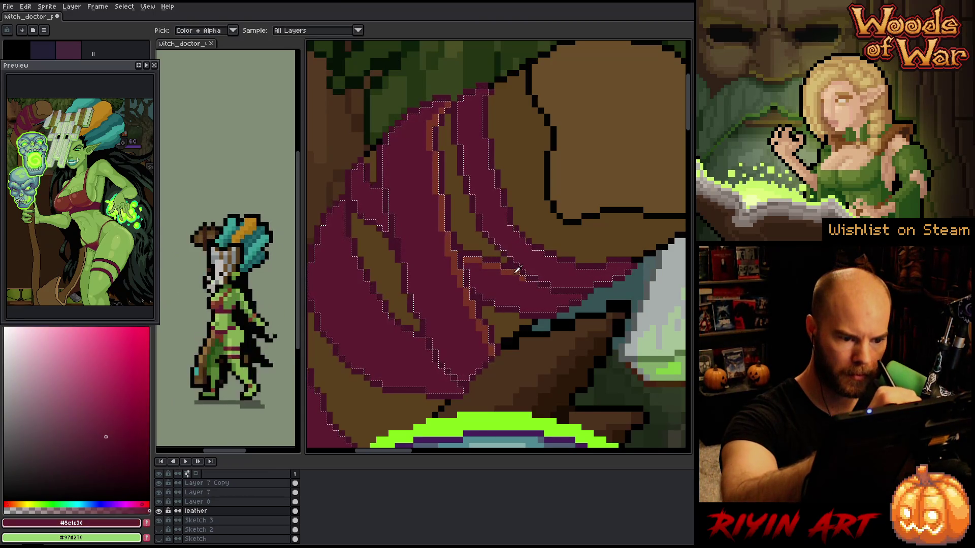
{"action": "left_click", "coordinate": [374, 191], "text": "alt"}
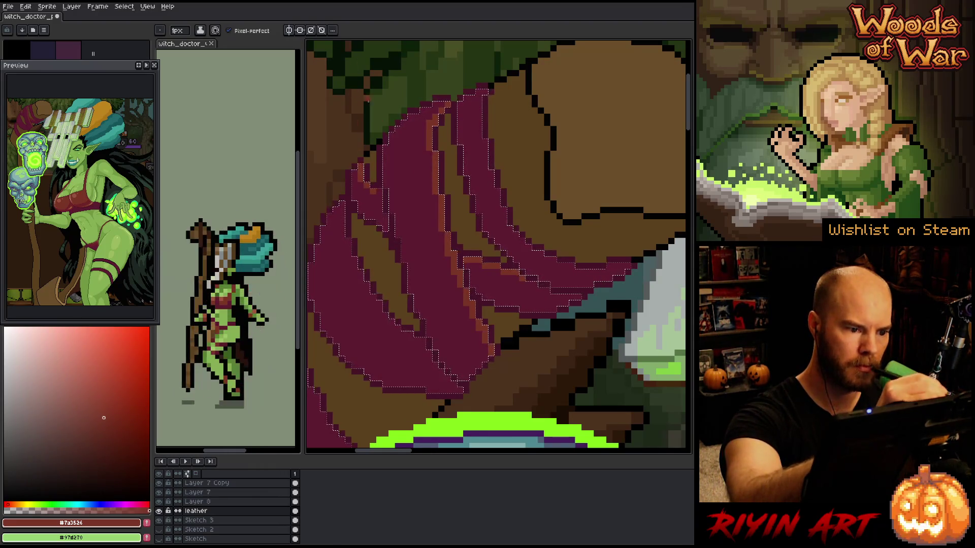
{"action": "left_click_drag", "start_coordinate": [425, 170], "coordinate": [461, 123]}
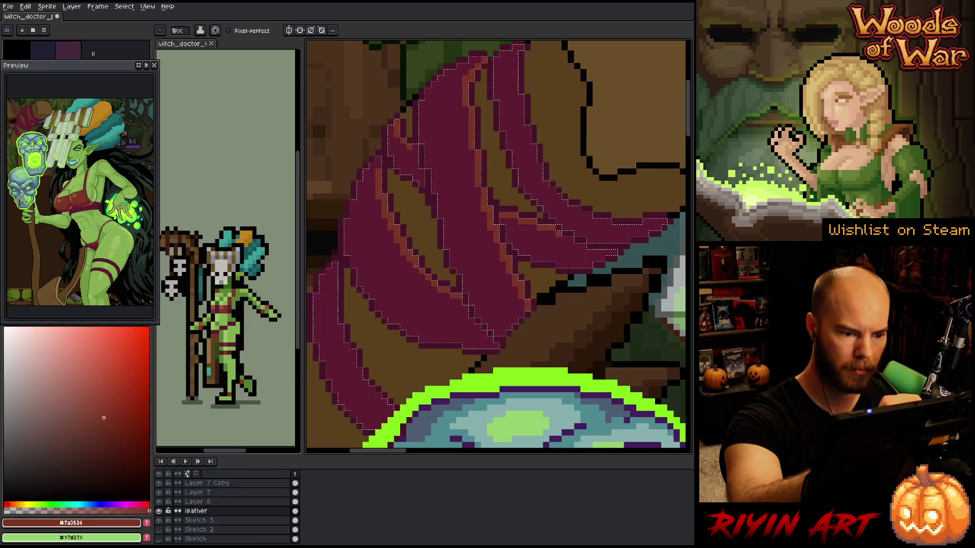
{"action": "left_click_drag", "start_coordinate": [466, 233], "coordinate": [507, 155]}
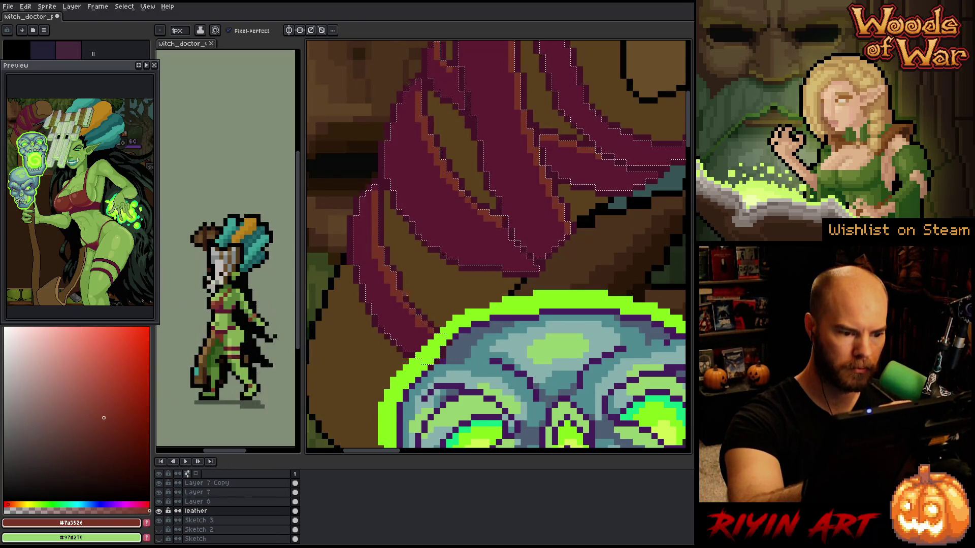
{"action": "left_click", "coordinate": [389, 293], "text": "alt"}
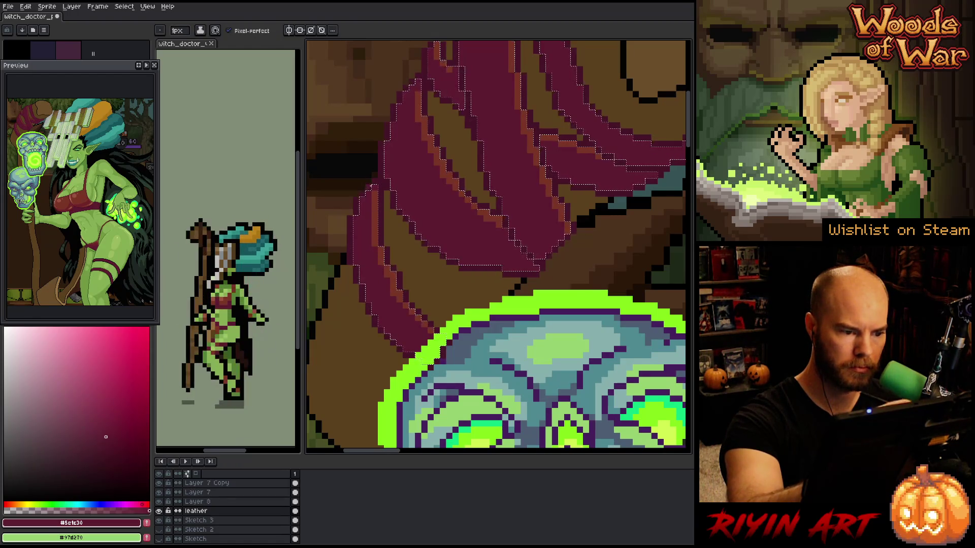
{"action": "key", "text": "alt"}
{"action": "left_click", "coordinate": [397, 277], "text": "alt"}
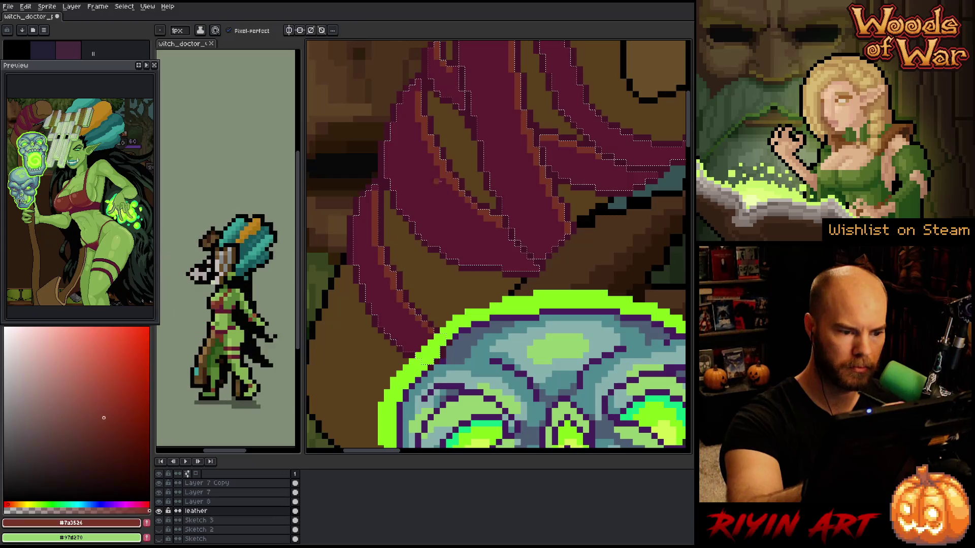
{"action": "scroll", "coordinate": [556, 306], "scroll_direction": "up", "scroll_amount": 3}
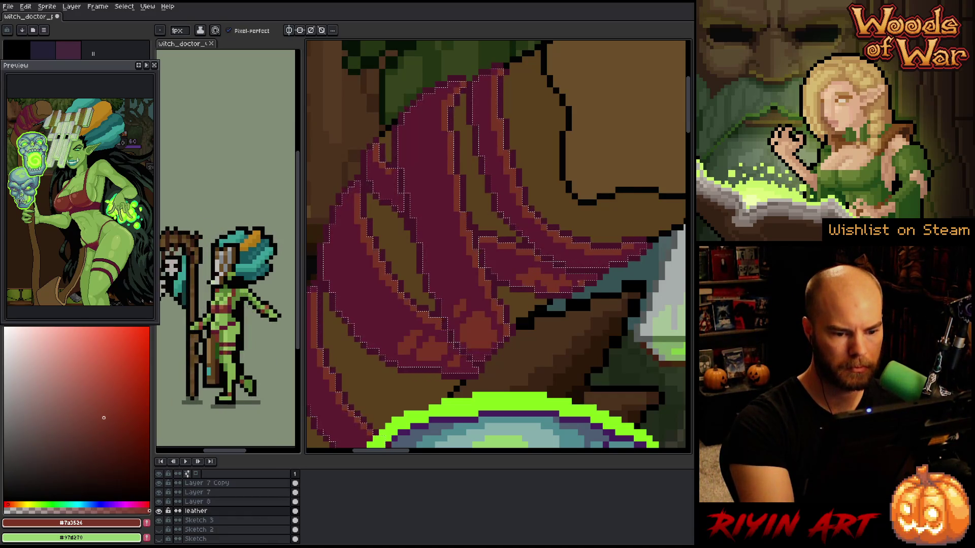
Add more reddish-brown highlights on the folds down toward the green orb
{"action": "left_click", "coordinate": [583, 277], "text": "alt"}
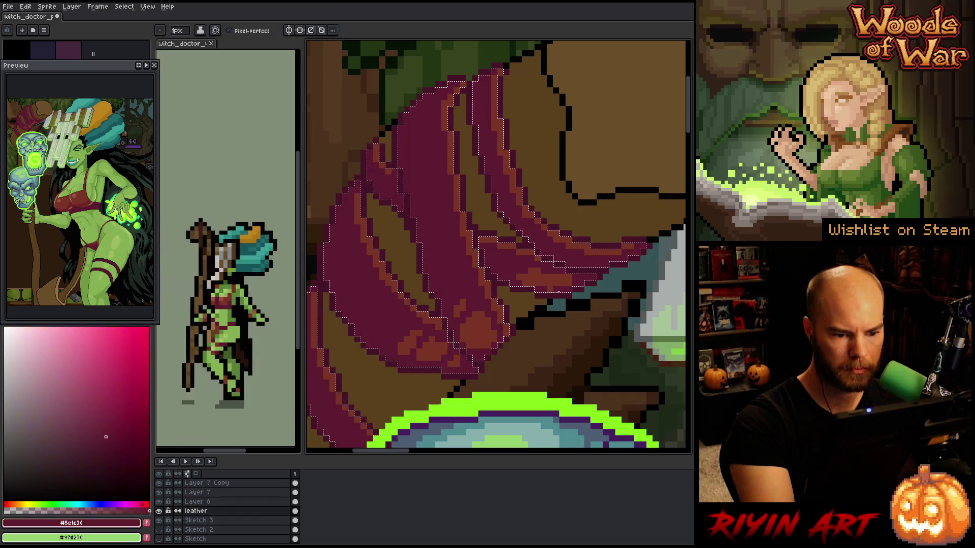
{"action": "left_click", "coordinate": [523, 273], "text": "alt"}
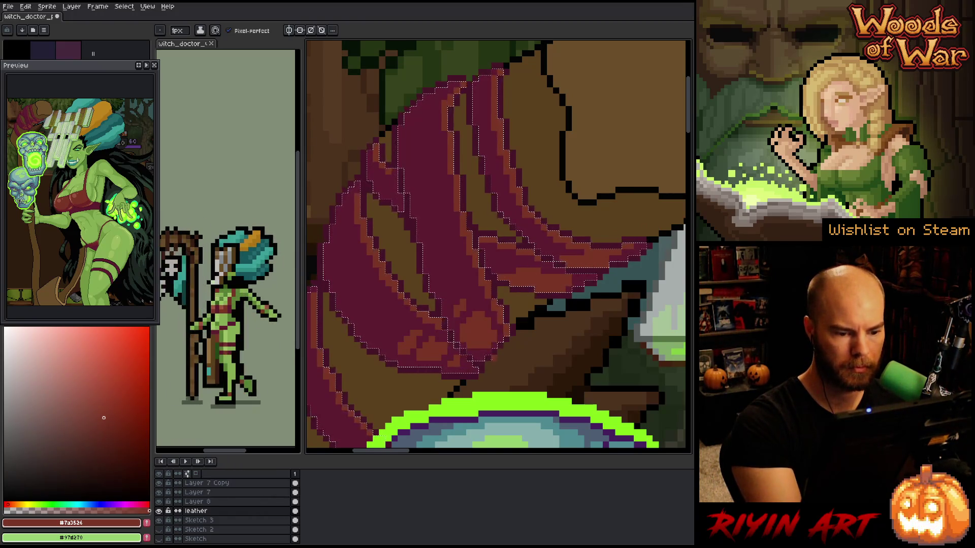
{"action": "left_click_drag", "start_coordinate": [509, 337], "coordinate": [587, 254]}
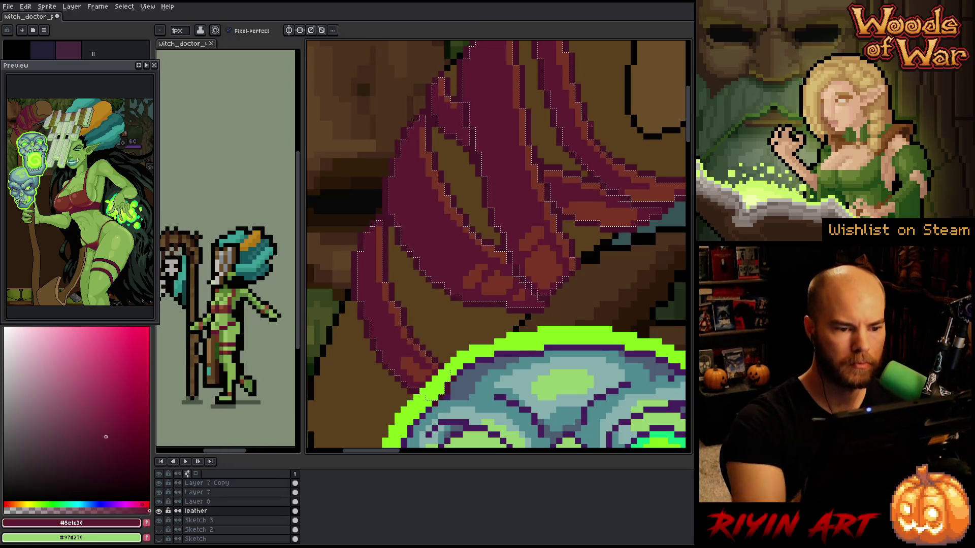
{"action": "scroll", "coordinate": [535, 161], "scroll_direction": "down", "scroll_amount": 5}
{"action": "left_click_drag", "start_coordinate": [584, 284], "coordinate": [506, 293]}
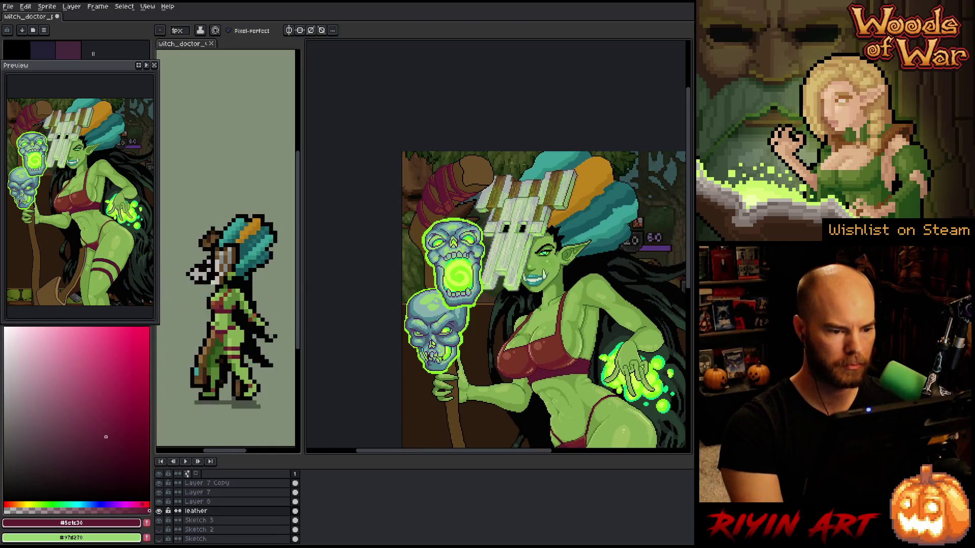
Centre the illustration and sample the darkest magenta from the artwork
{"action": "scroll", "coordinate": [444, 186], "scroll_direction": "up", "scroll_amount": 2}
{"action": "scroll", "coordinate": [447, 207], "scroll_direction": "down", "scroll_amount": 2}
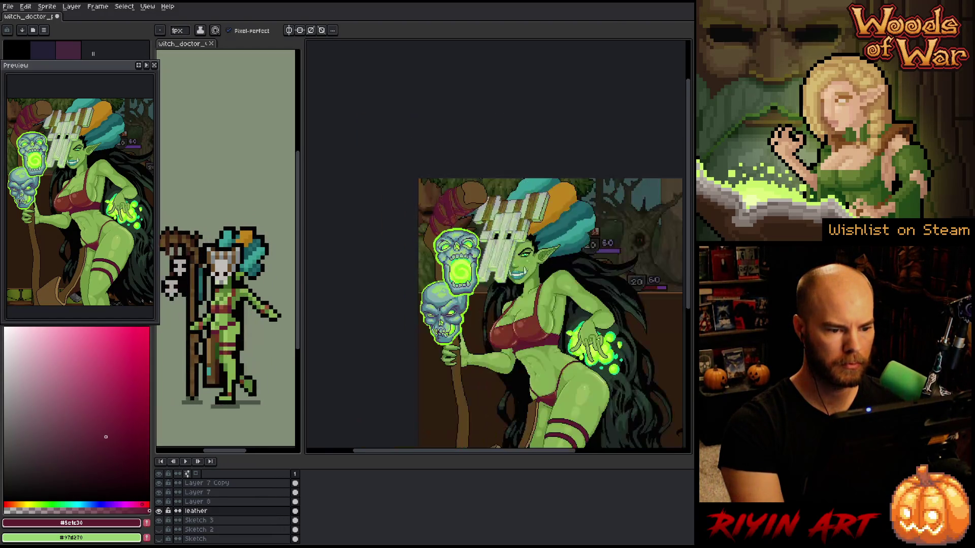
{"action": "scroll", "coordinate": [469, 229], "scroll_direction": "down", "scroll_amount": 1}
{"action": "mouse_move", "coordinate": [468, 229]}
{"action": "left_mouse_down"}
{"action": "mouse_move", "coordinate": [425, 225]}
{"action": "mouse_move", "coordinate": [425, 168]}
{"action": "left_mouse_up"}
{"action": "scroll", "coordinate": [445, 173], "scroll_direction": "up", "scroll_amount": 2}
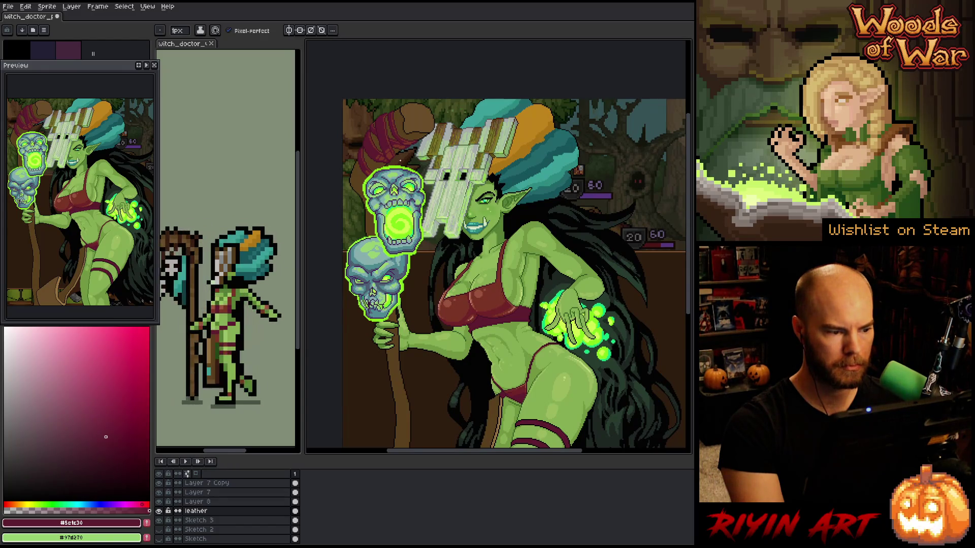
{"action": "scroll", "coordinate": [388, 143], "scroll_direction": "up", "scroll_amount": 2}
{"action": "scroll", "coordinate": [490, 187], "scroll_direction": "up", "scroll_amount": 1}
{"action": "key", "text": "i"}
{"action": "left_click", "coordinate": [386, 171]}
{"action": "key", "text": "b"}
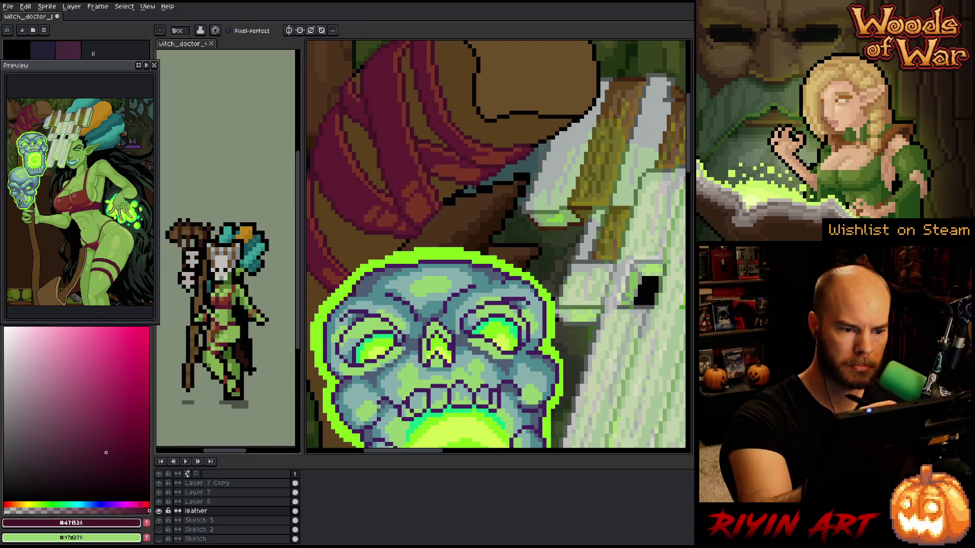
Choose dark teal #155459 and add a new Layer 9 above leather
{"action": "left_click_drag", "start_coordinate": [532, 234], "coordinate": [628, 173]}
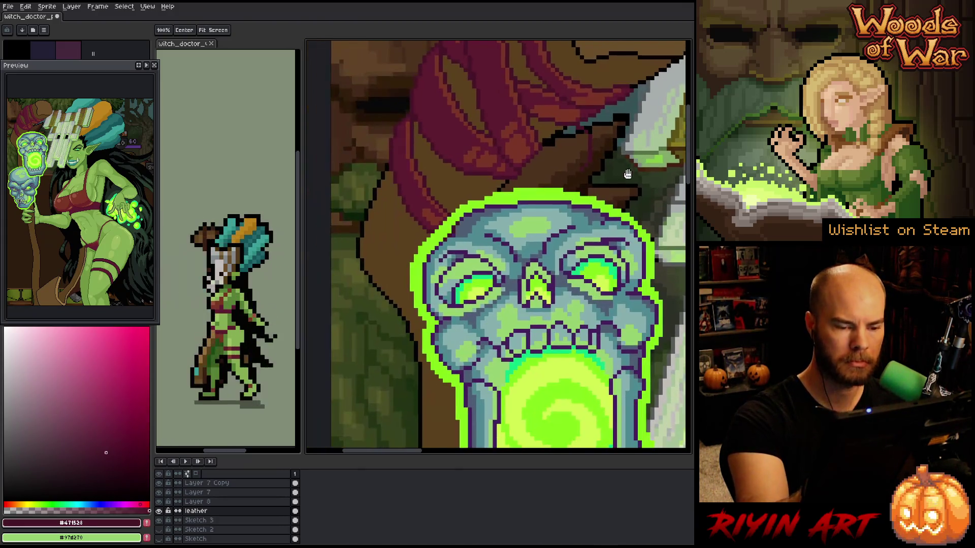
{"action": "scroll", "coordinate": [592, 334], "scroll_direction": "down", "scroll_amount": 3}
{"action": "left_click_drag", "start_coordinate": [592, 334], "coordinate": [485, 299]}
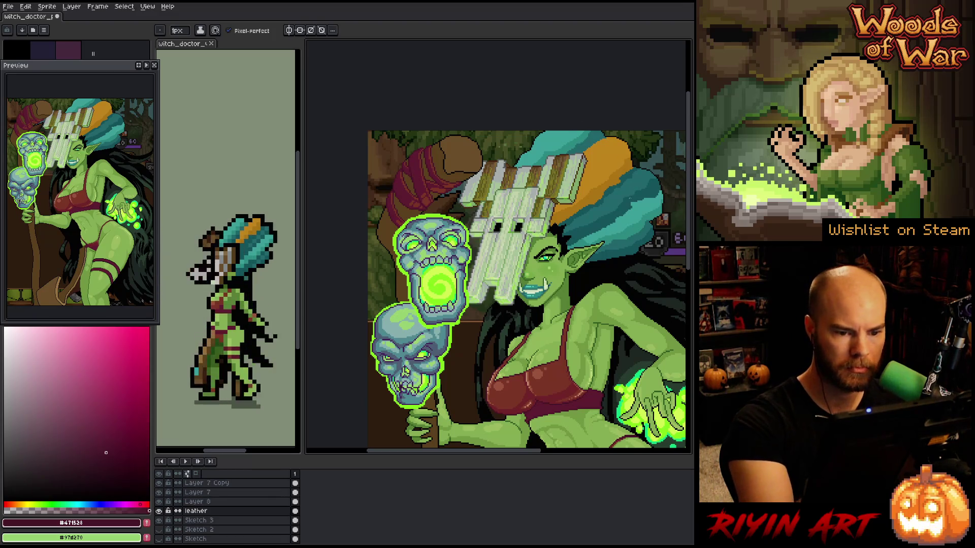
{"action": "left_click", "coordinate": [630, 196], "text": "alt"}
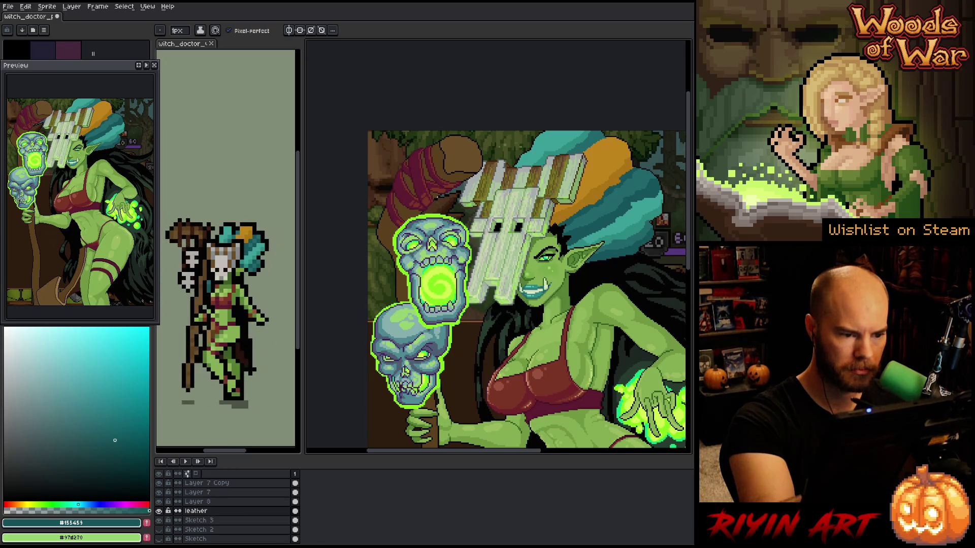
{"action": "key", "text": "shift+n"}
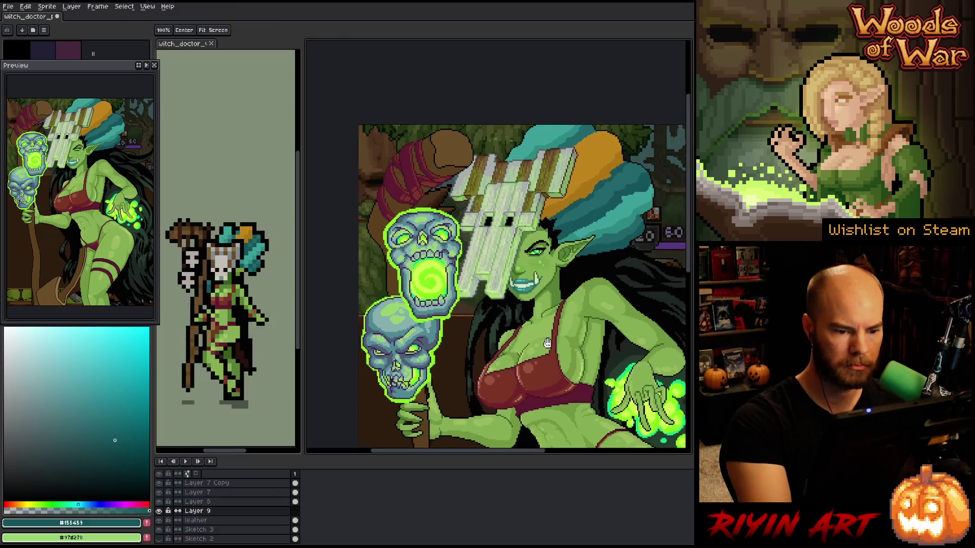
Paint dark teal down the upper skull's right side and pick a lighter teal
{"action": "scroll", "coordinate": [498, 274], "scroll_direction": "down", "scroll_amount": 2}
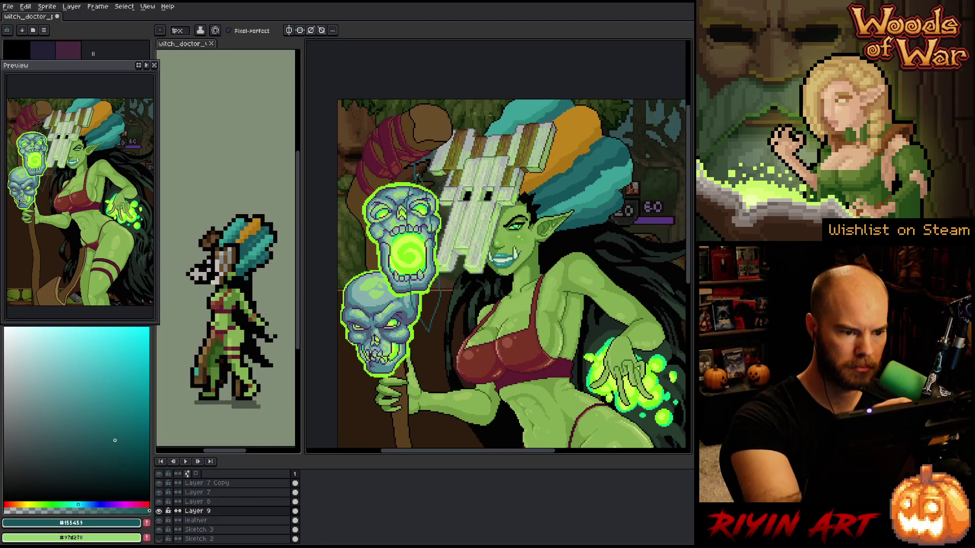
{"action": "left_click_drag", "start_coordinate": [416, 178], "coordinate": [426, 320]}
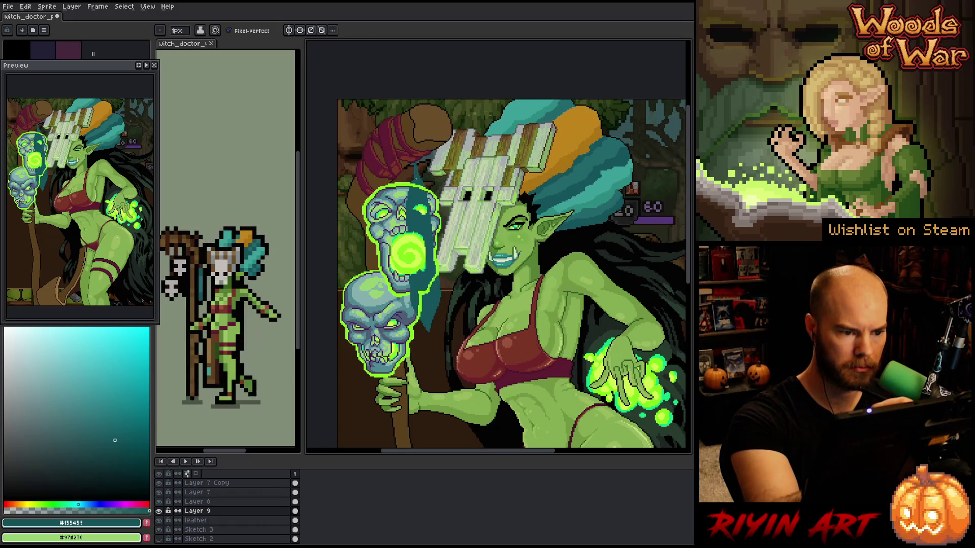
{"action": "left_click", "coordinate": [399, 194], "text": "alt"}
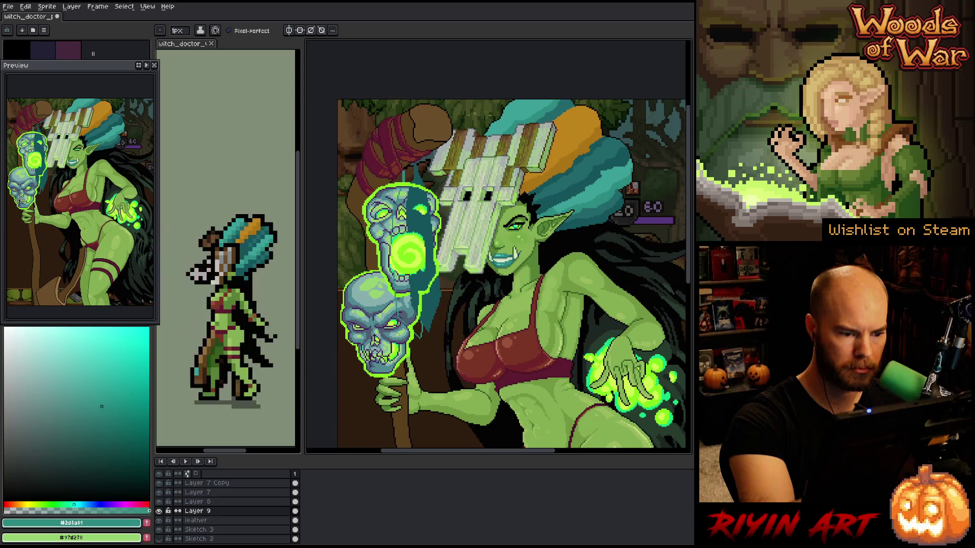
{"action": "key", "text": "g"}
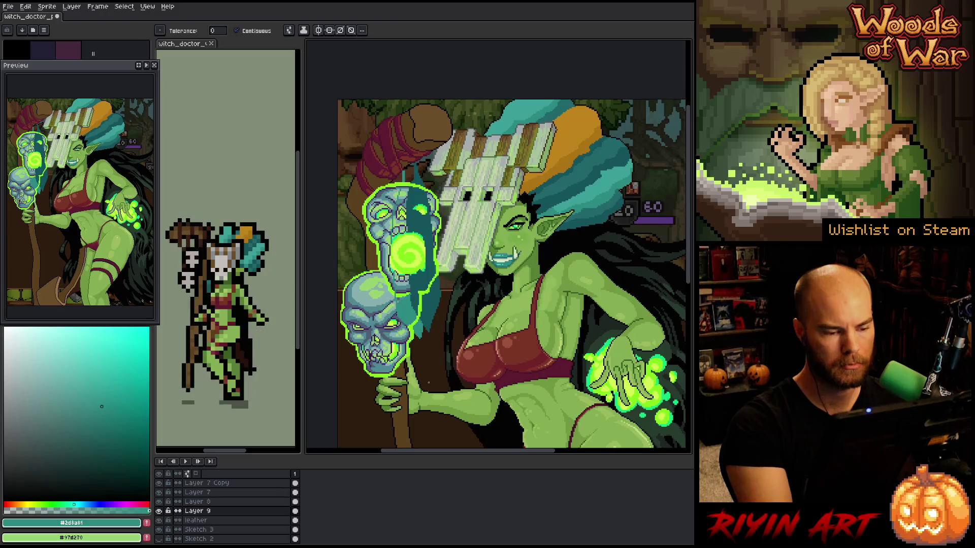
Shift Sketch 3's selected hair pixels left, then undo Layer 9's teal overlay and deselect
{"action": "left_click", "coordinate": [225, 529]}
{"action": "key", "text": "m"}
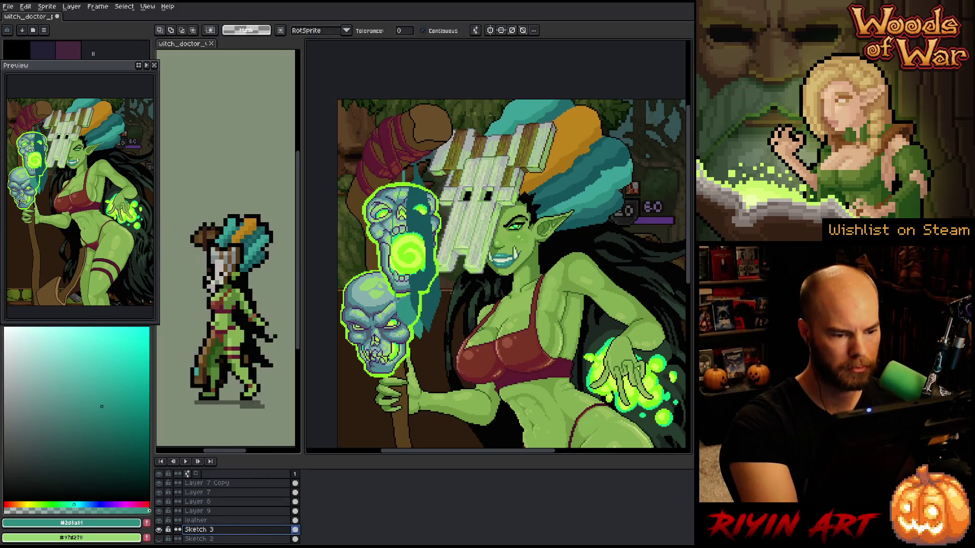
{"action": "left_click_drag", "start_coordinate": [489, 290], "coordinate": [452, 288]}
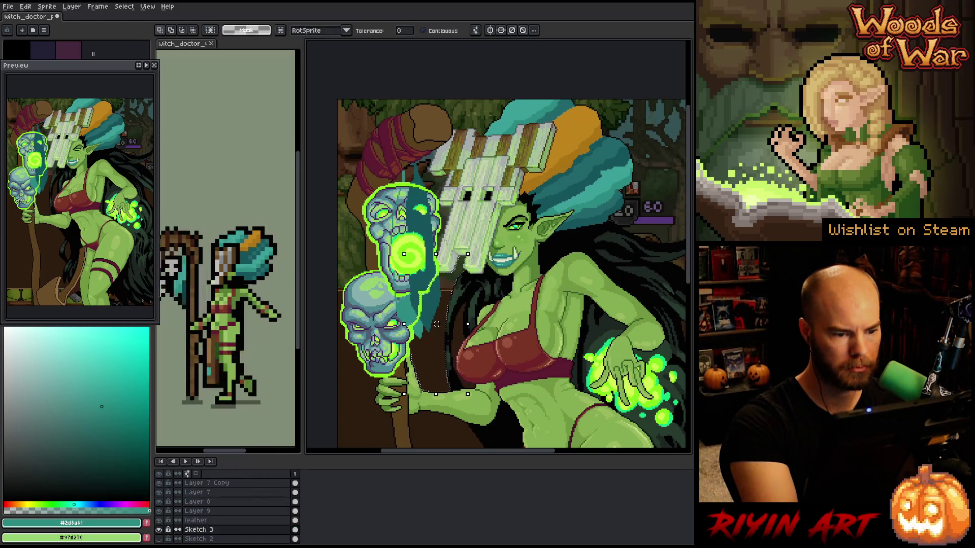
{"action": "left_click", "coordinate": [437, 328], "text": "shift"}
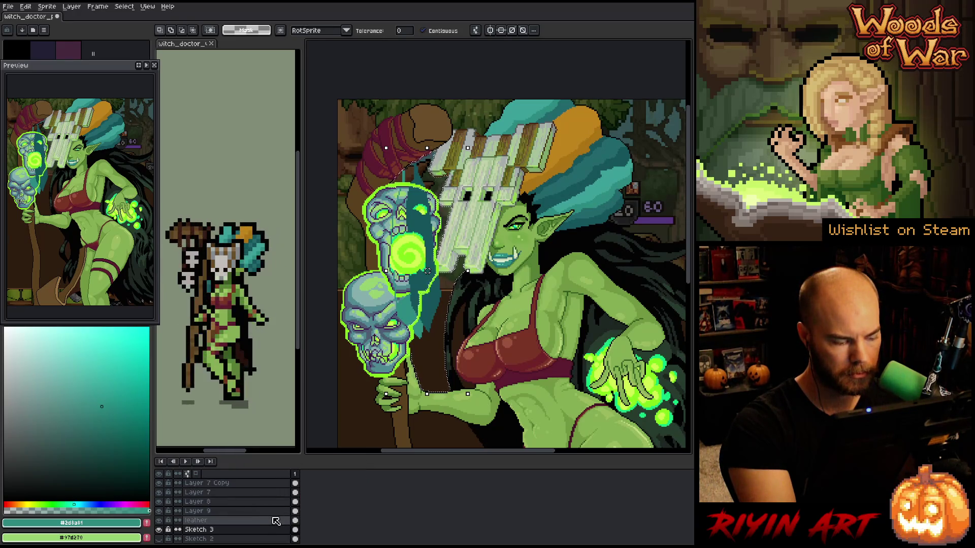
{"action": "left_click", "coordinate": [162, 512]}
{"action": "left_click", "coordinate": [160, 512]}
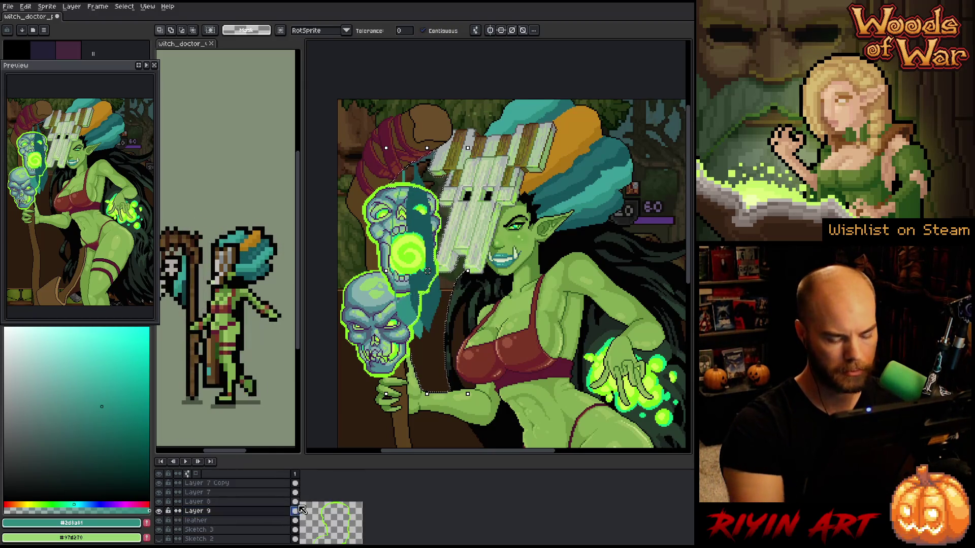
{"action": "key", "text": "ctrl+z"}
{"action": "key", "text": "ctrl+d"}
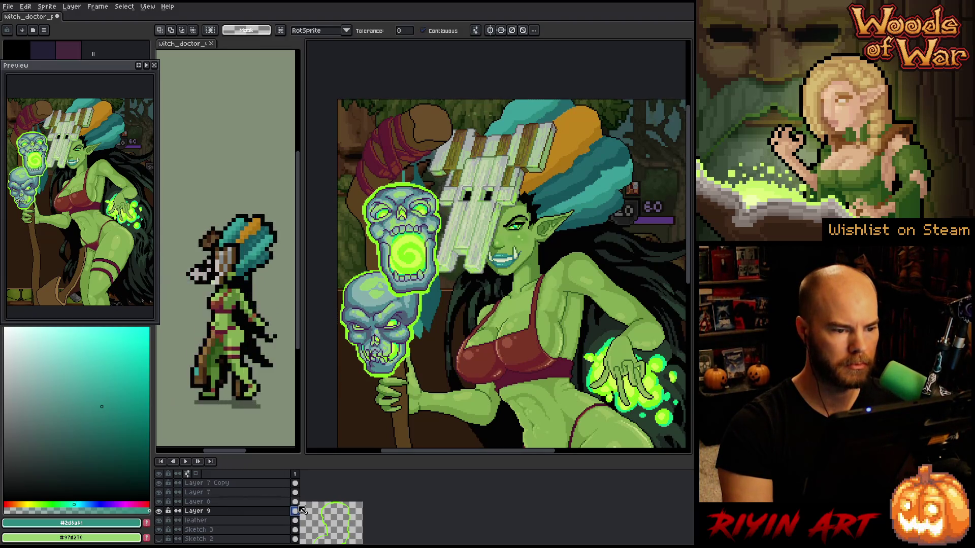
Rename Layer 9 to 'feather'
{"action": "double_click", "coordinate": [212, 511]}
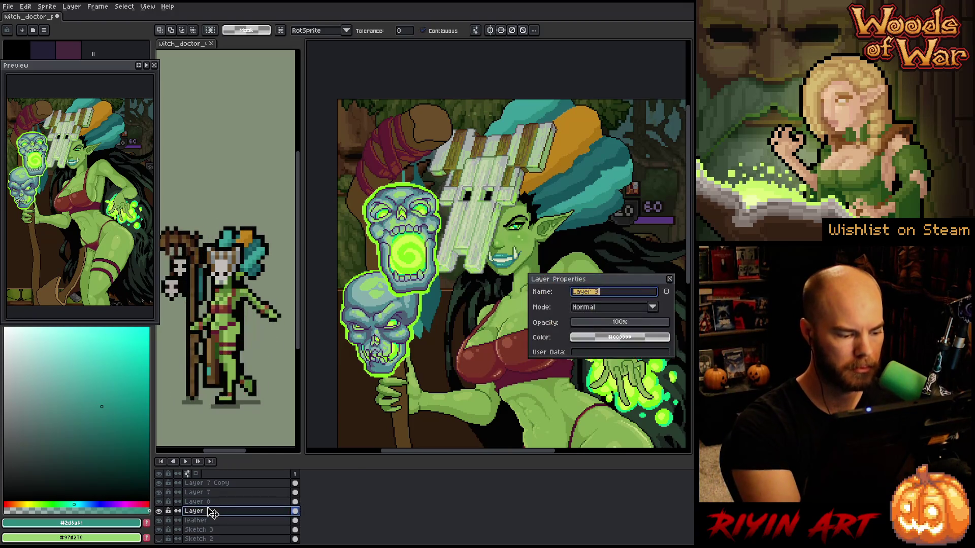
{"action": "type", "text": "feather"}
{"action": "key", "text": "Return"}
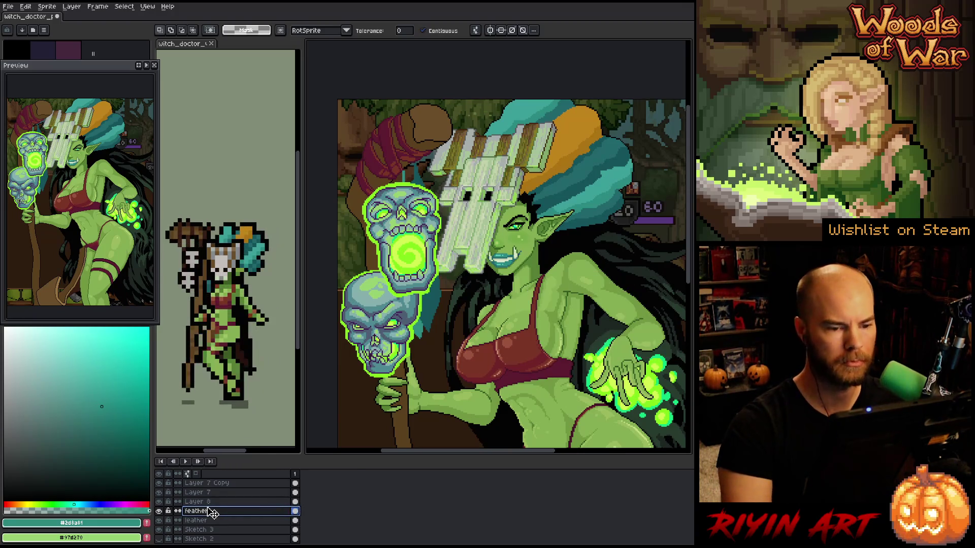
Sample the teal from the artwork and try darker, mid and lighter teals, ending on darker teal
{"action": "key", "text": "i"}
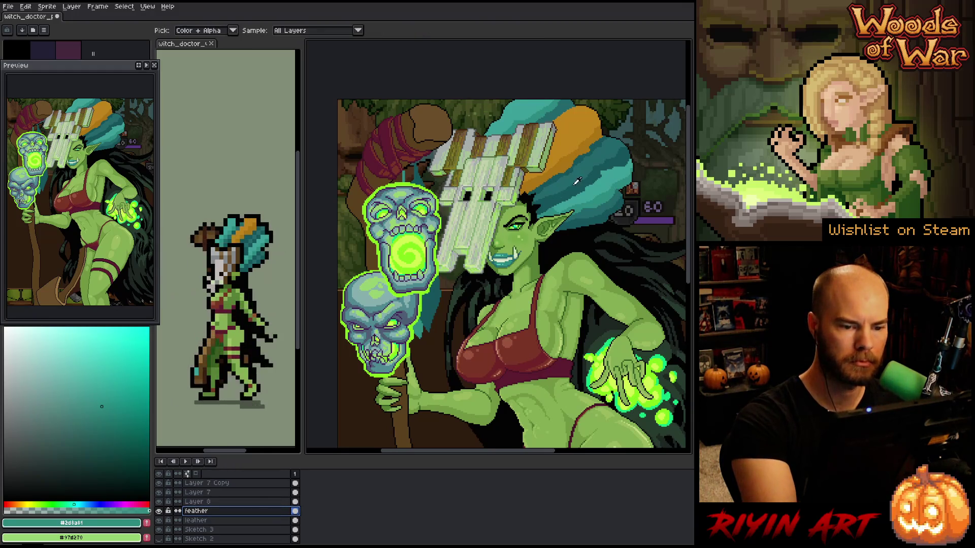
{"action": "left_click", "coordinate": [577, 181]}
{"action": "key", "text": "b"}
{"action": "key", "text": "w"}
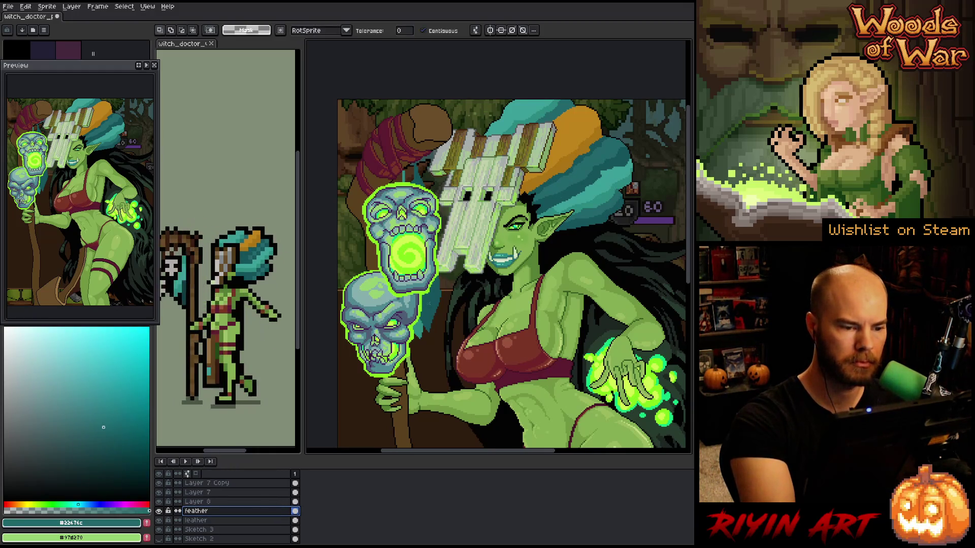
{"action": "key", "text": "b"}
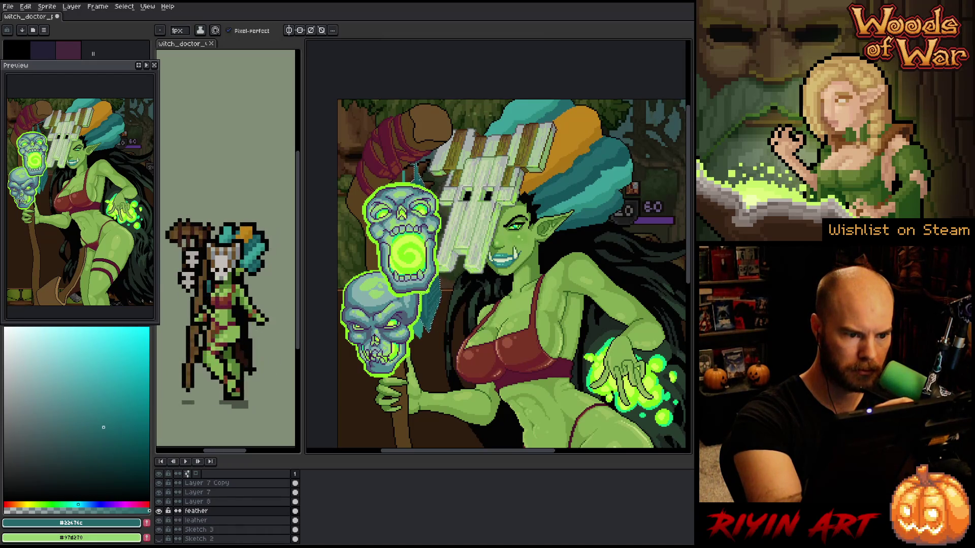
{"action": "left_click", "coordinate": [115, 440]}
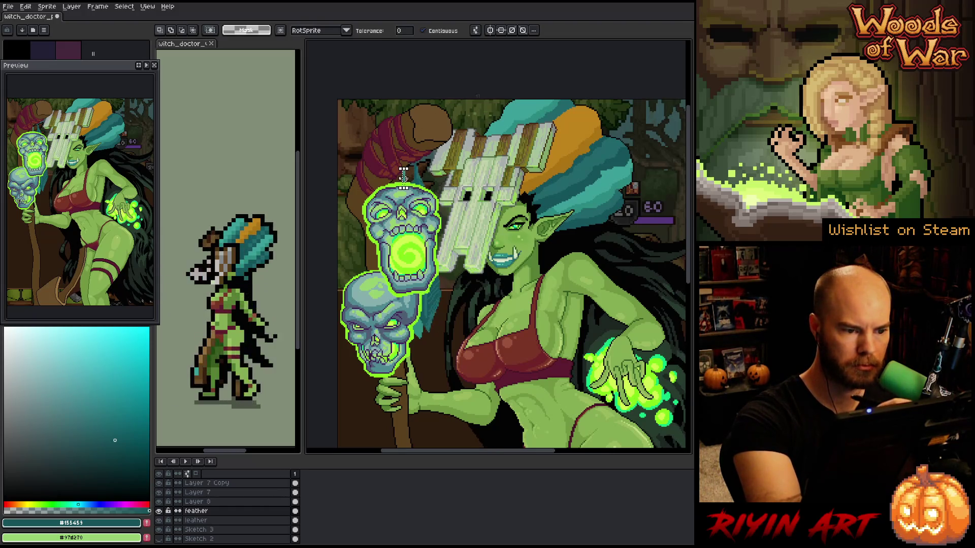
{"action": "left_click", "coordinate": [584, 153], "text": "alt"}
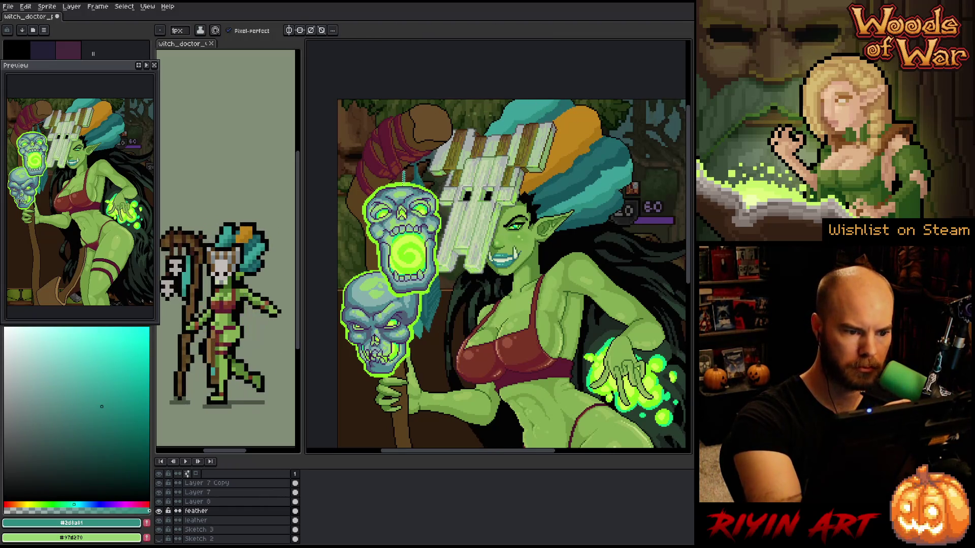
{"action": "left_click", "coordinate": [404, 177], "text": "alt"}
{"action": "key", "text": "w"}
{"action": "key", "text": "b"}
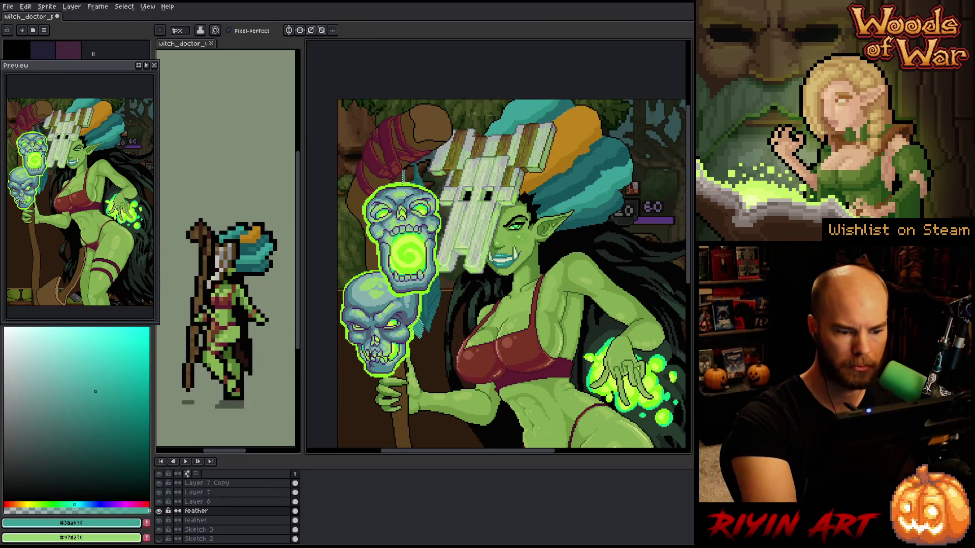
{"action": "left_click", "coordinate": [404, 176], "text": "alt"}
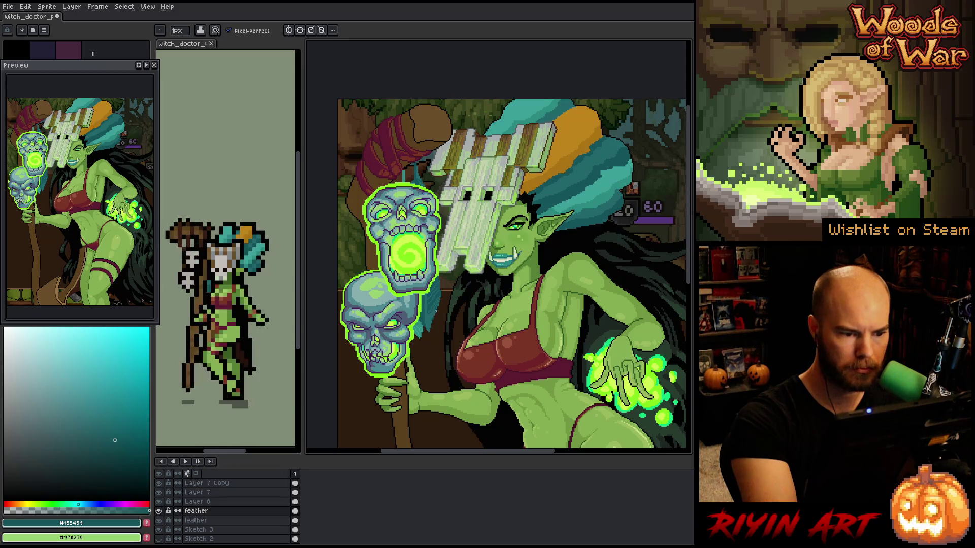
With the pencil, pick the mid teal and sample a darker teal from the artwork
{"action": "key", "text": "b"}
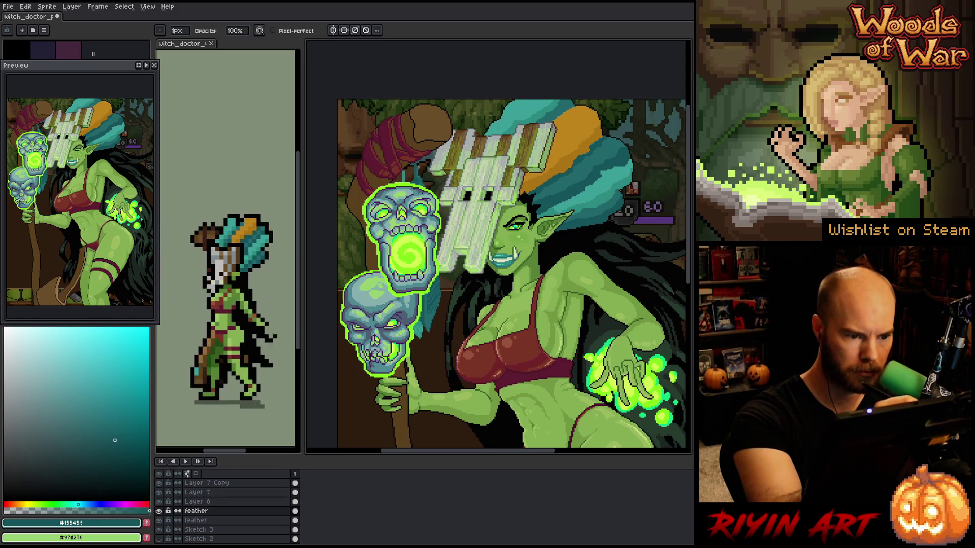
{"action": "key", "text": "e"}
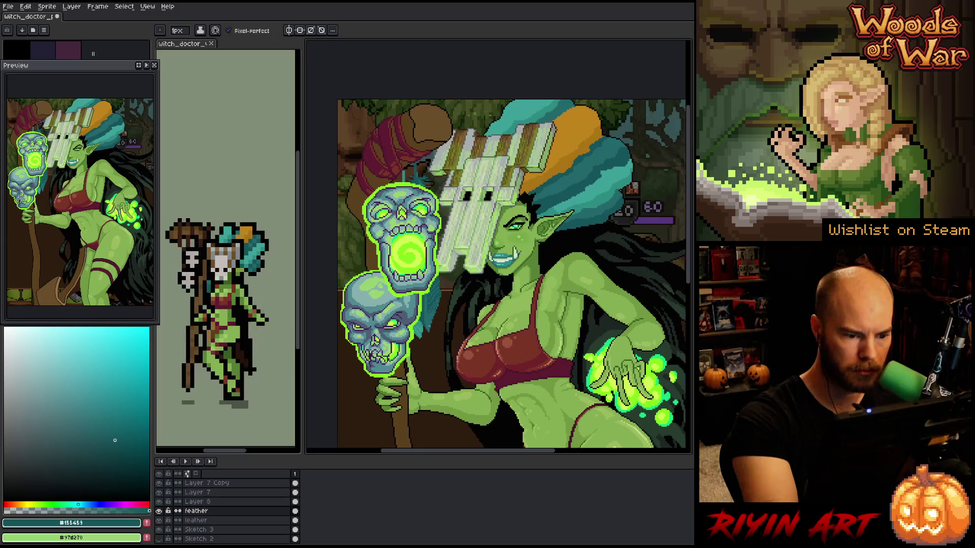
{"action": "left_click", "coordinate": [436, 318], "text": "alt"}
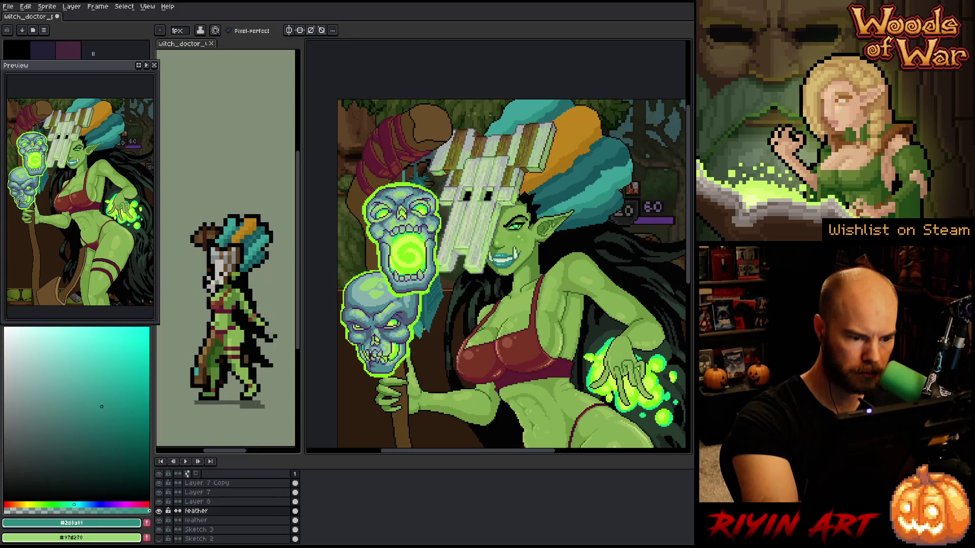
{"action": "key", "text": "w"}
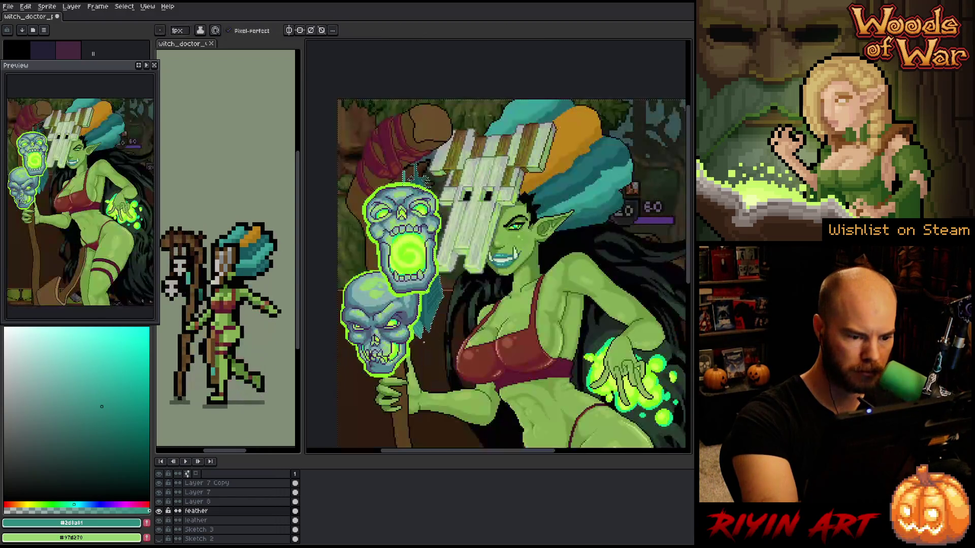
{"action": "key", "text": "b"}
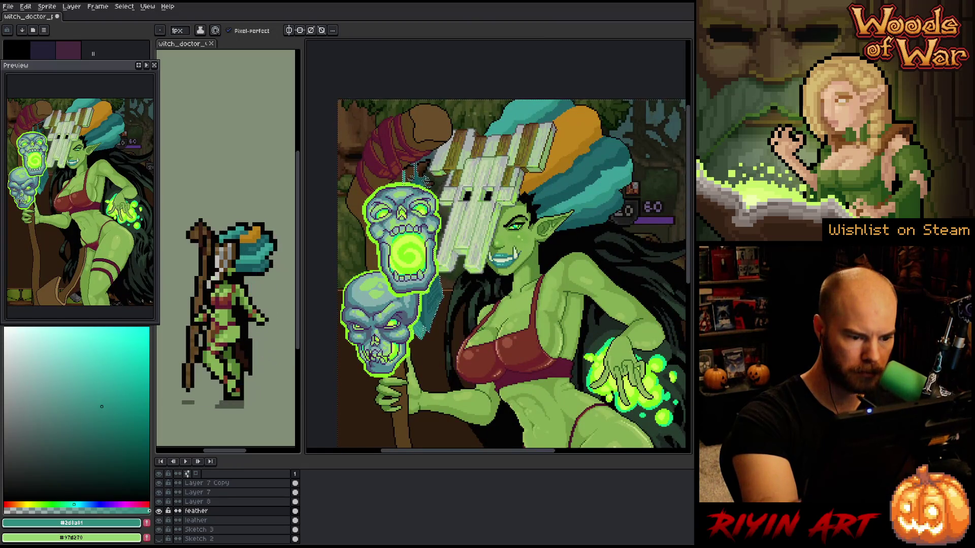
{"action": "key", "text": "i"}
{"action": "key", "text": "b"}
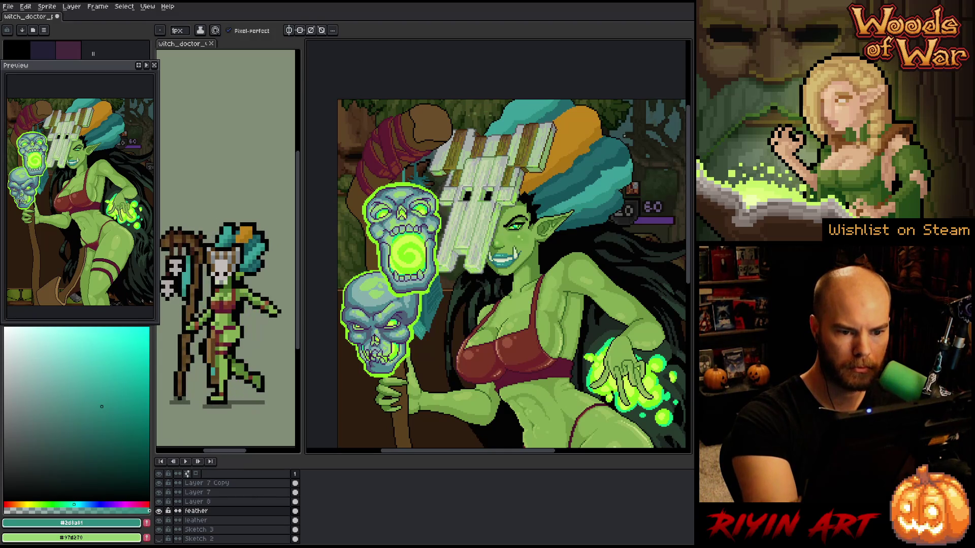
{"action": "key", "text": "alt"}
{"action": "left_click", "coordinate": [425, 316], "text": "alt"}
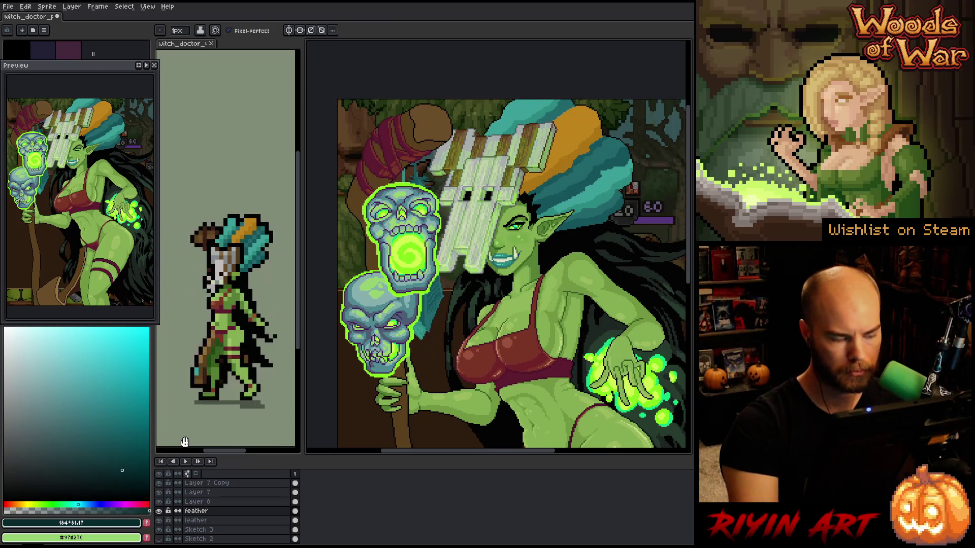
{"action": "key", "text": "shift+o"}
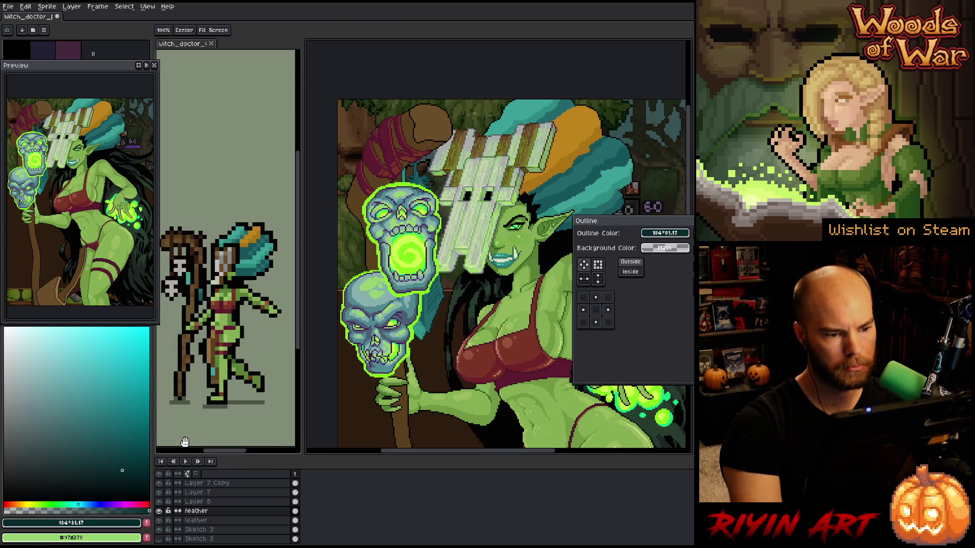
{"action": "key", "text": "Escape"}
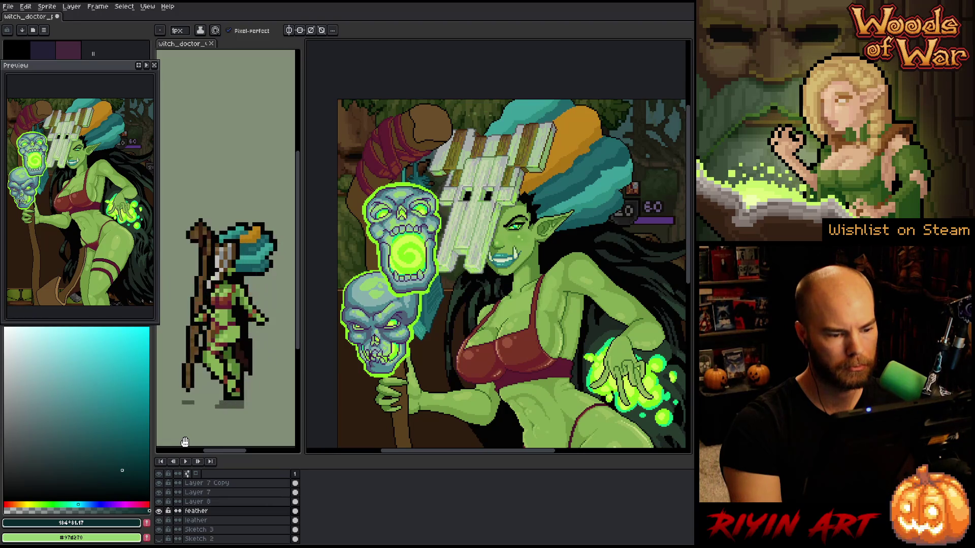
Make the big illustration the active document, centred on the skull staff
{"action": "scroll", "coordinate": [185, 442], "scroll_direction": "up", "scroll_amount": 5}
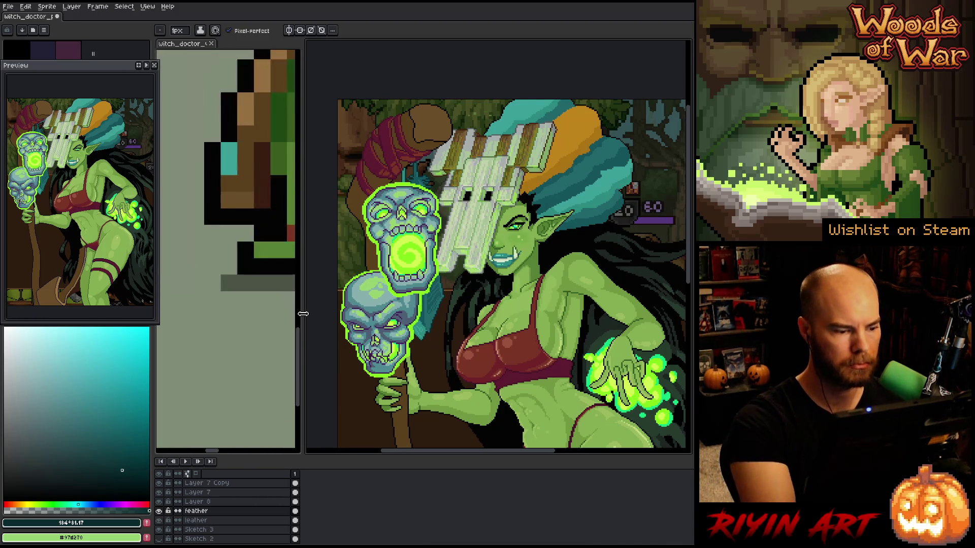
{"action": "scroll", "coordinate": [266, 294], "scroll_direction": "down", "scroll_amount": 5}
{"action": "left_click_drag", "start_coordinate": [255, 257], "coordinate": [220, 343]}
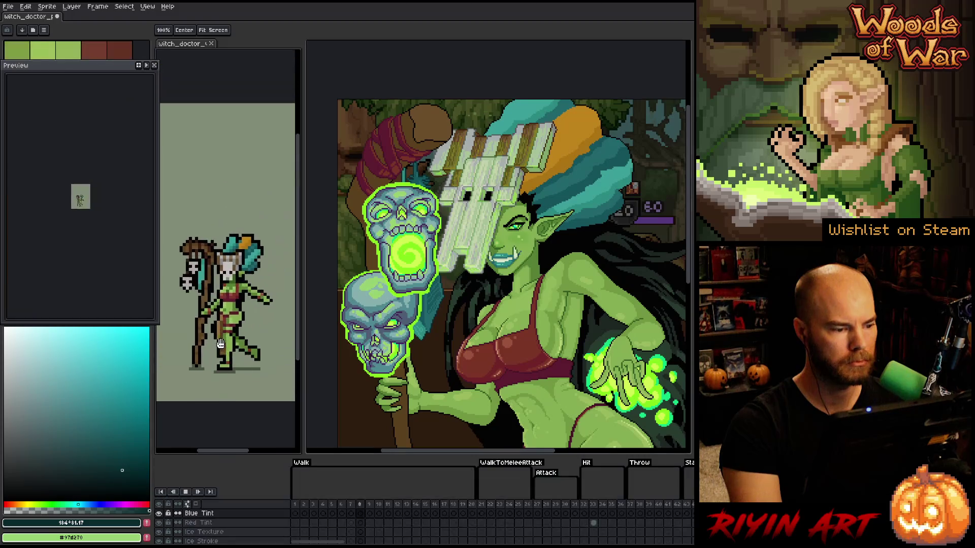
{"action": "scroll", "coordinate": [220, 344], "scroll_direction": "up", "scroll_amount": 3}
{"action": "scroll", "coordinate": [226, 290], "scroll_direction": "down", "scroll_amount": 3}
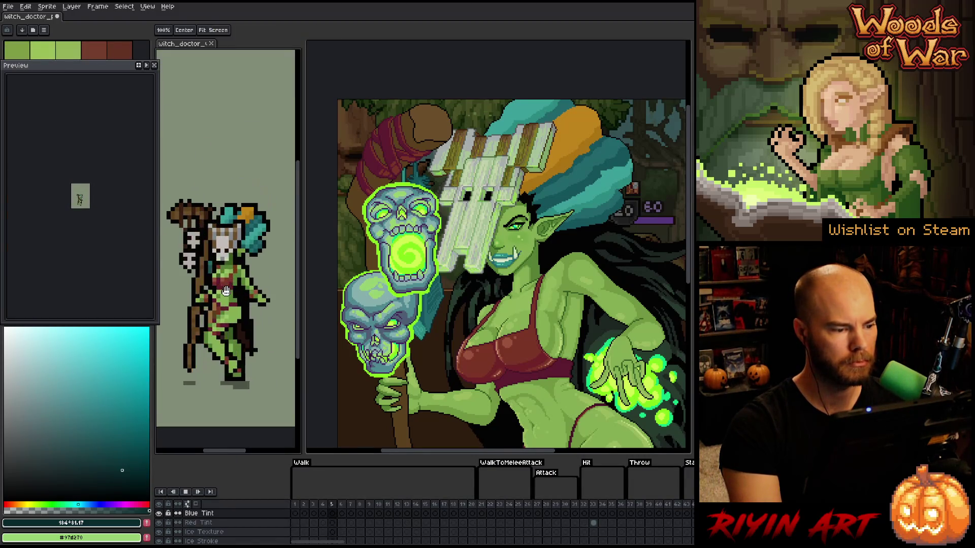
{"action": "left_click", "coordinate": [28, 16]}
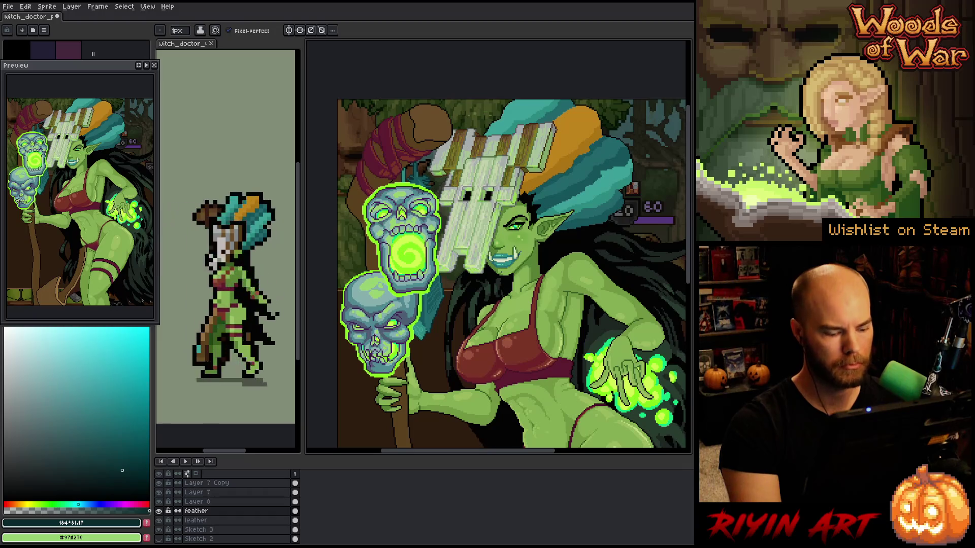
{"action": "scroll", "coordinate": [437, 311], "scroll_direction": "up", "scroll_amount": 4}
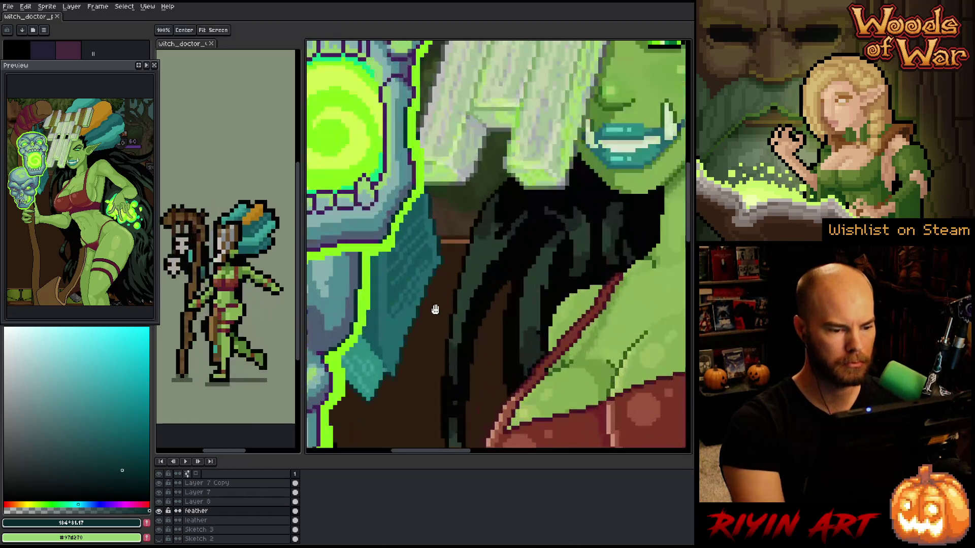
{"action": "left_click_drag", "start_coordinate": [438, 310], "coordinate": [477, 319]}
{"action": "scroll", "coordinate": [477, 319], "scroll_direction": "down", "scroll_amount": 2}
{"action": "scroll", "coordinate": [483, 322], "scroll_direction": "up", "scroll_amount": 2}
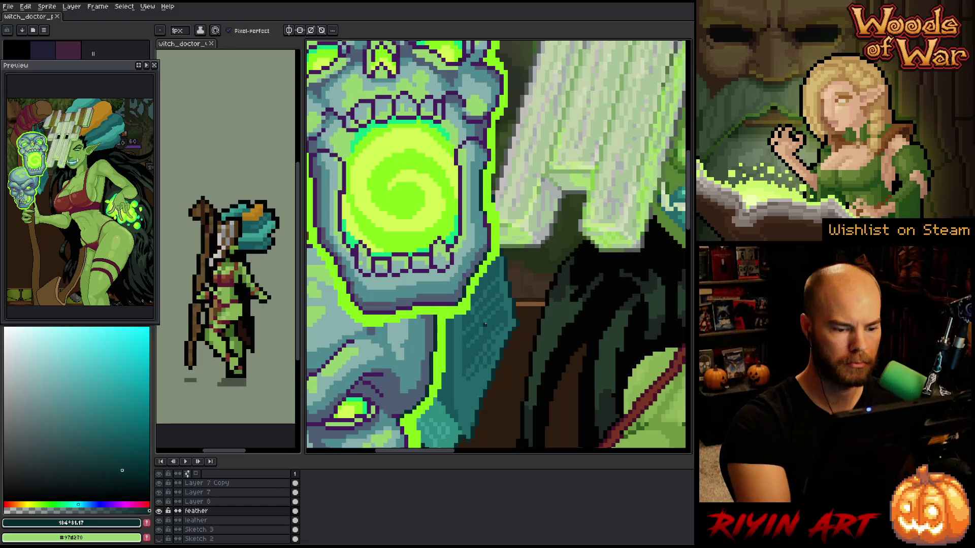
Paint dark teal shading and small lighter teal highlights onto the teal strand
{"action": "left_click", "coordinate": [475, 335], "text": "alt"}
{"action": "left_click", "coordinate": [495, 330]}
{"action": "left_click", "coordinate": [478, 325]}
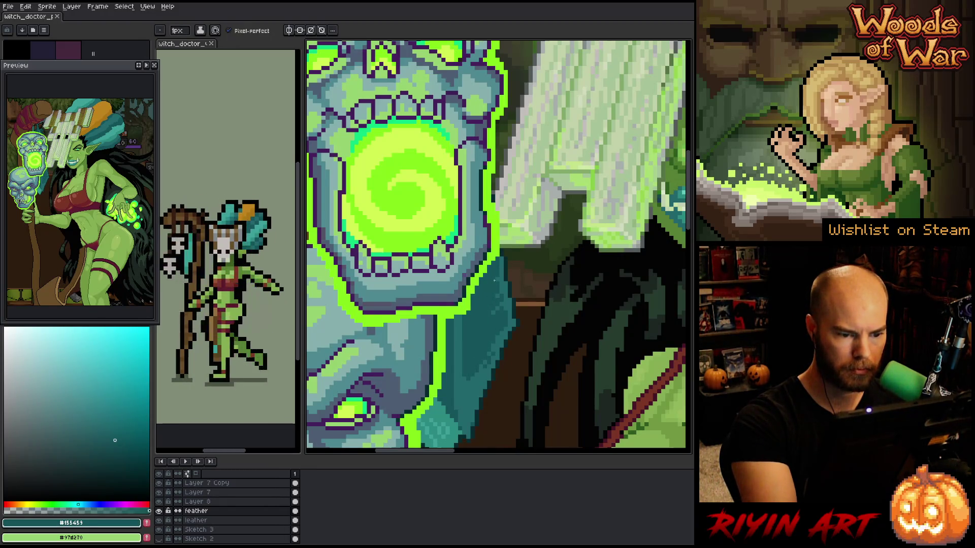
{"action": "left_click", "coordinate": [495, 325], "text": "alt"}
{"action": "left_click", "coordinate": [490, 358]}
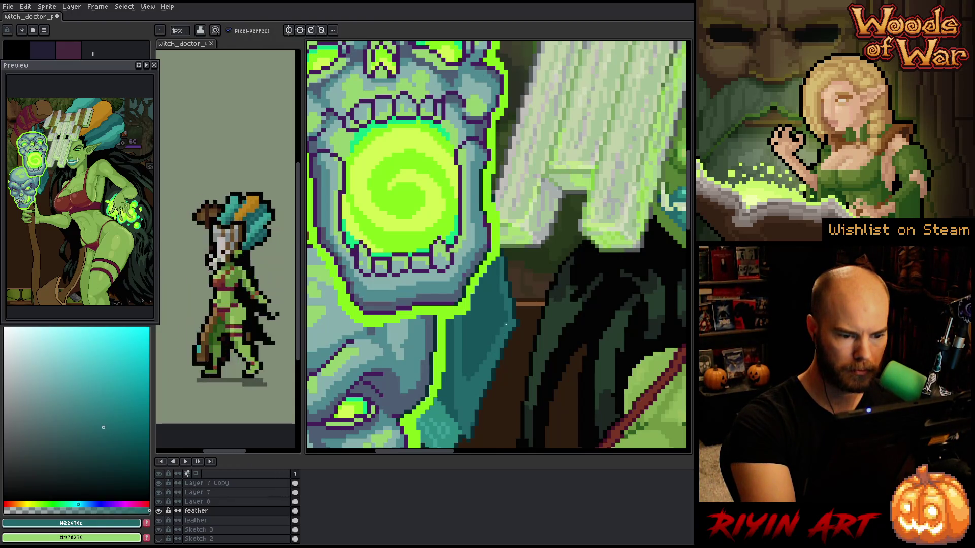
{"action": "left_click", "coordinate": [480, 351], "text": "alt"}
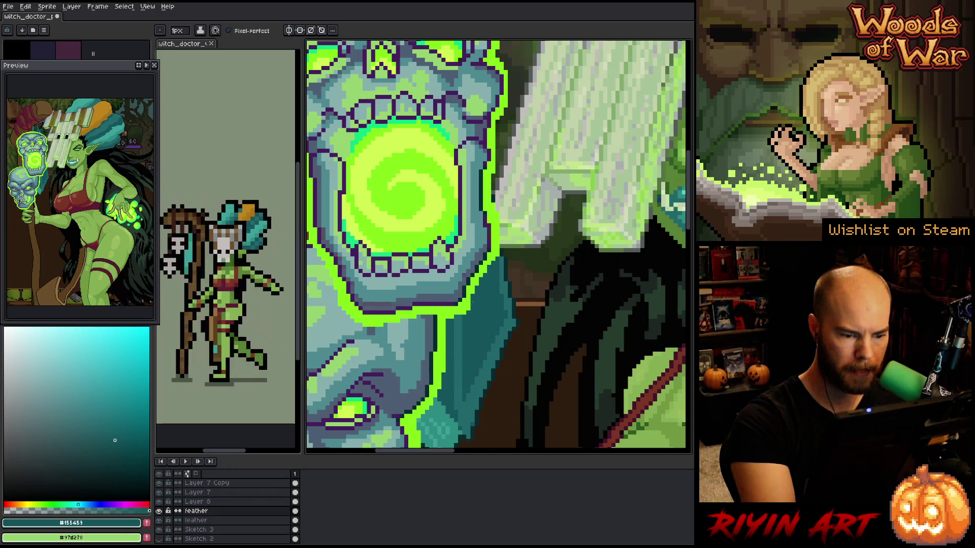
{"action": "left_click", "coordinate": [464, 389], "text": "alt"}
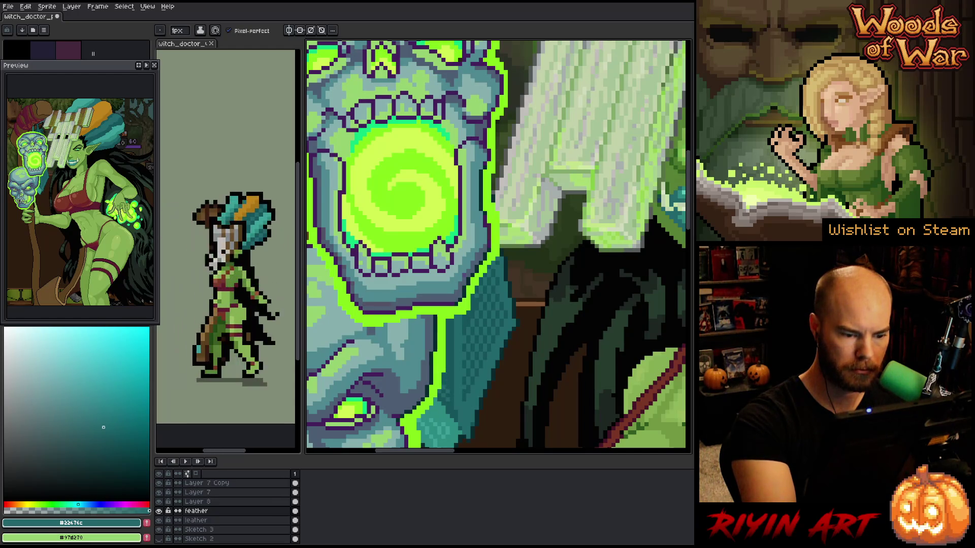
Sample the darkest, lighter and mid teal shades from the hair near the lower skull
{"action": "left_click", "coordinate": [447, 406], "text": "alt"}
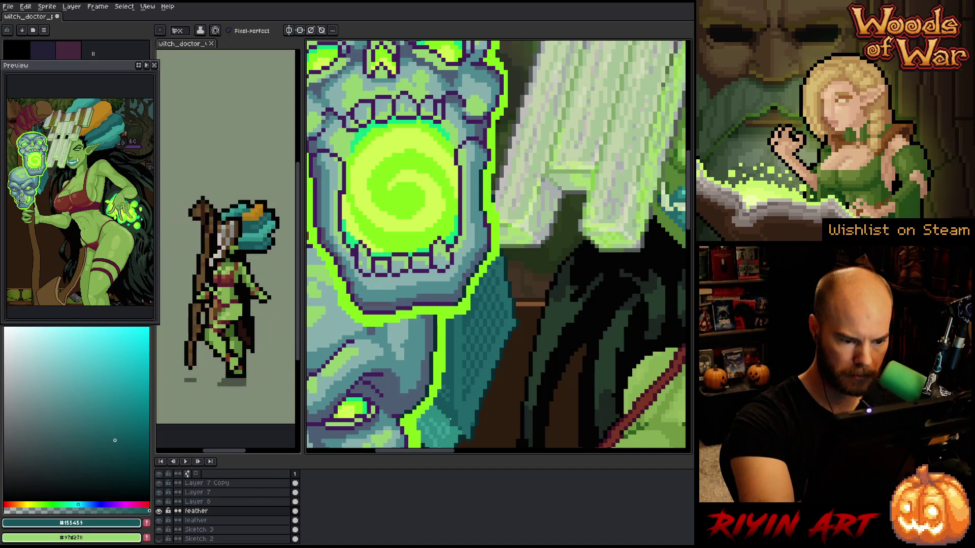
{"action": "key", "text": "alt"}
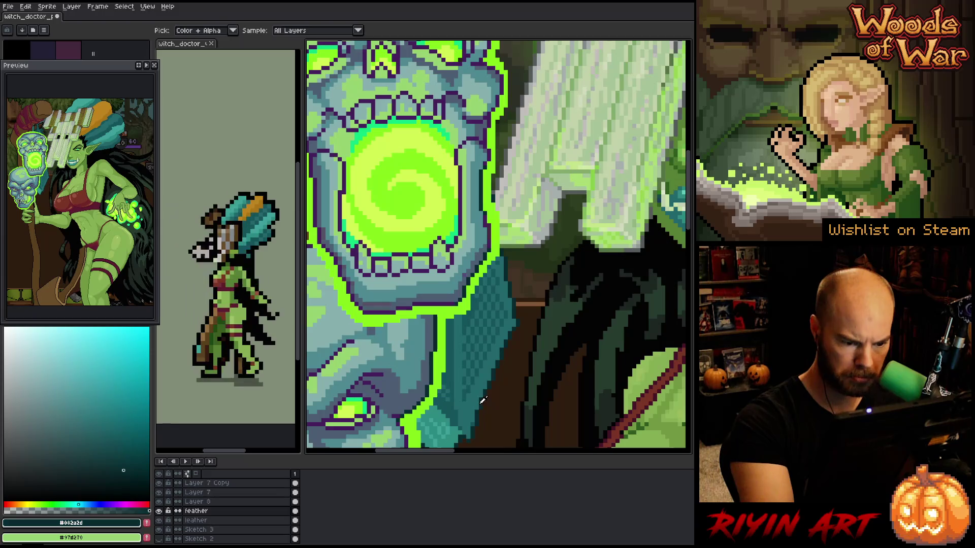
{"action": "left_click", "coordinate": [478, 414], "text": "alt"}
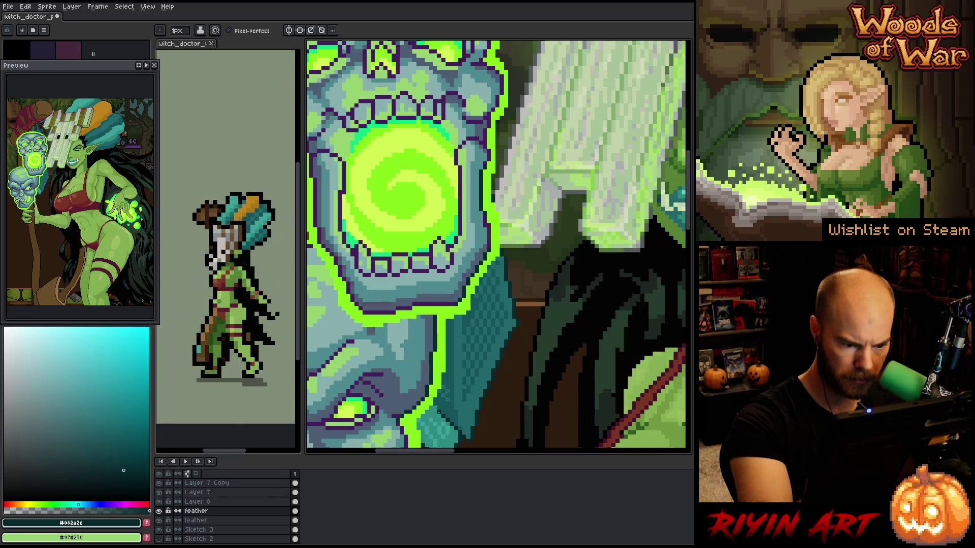
{"action": "left_click_drag", "start_coordinate": [508, 342], "coordinate": [533, 265]}
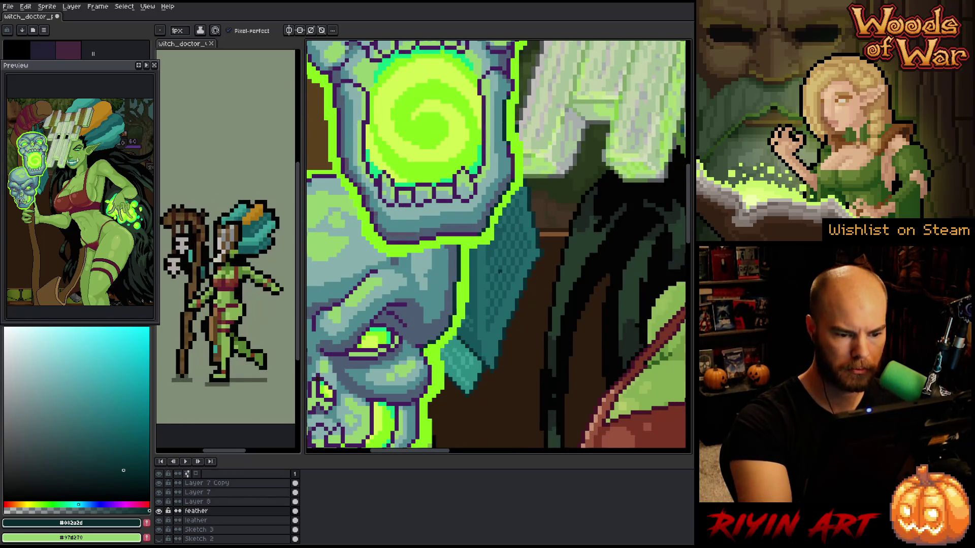
{"action": "left_click", "coordinate": [471, 331], "text": "alt"}
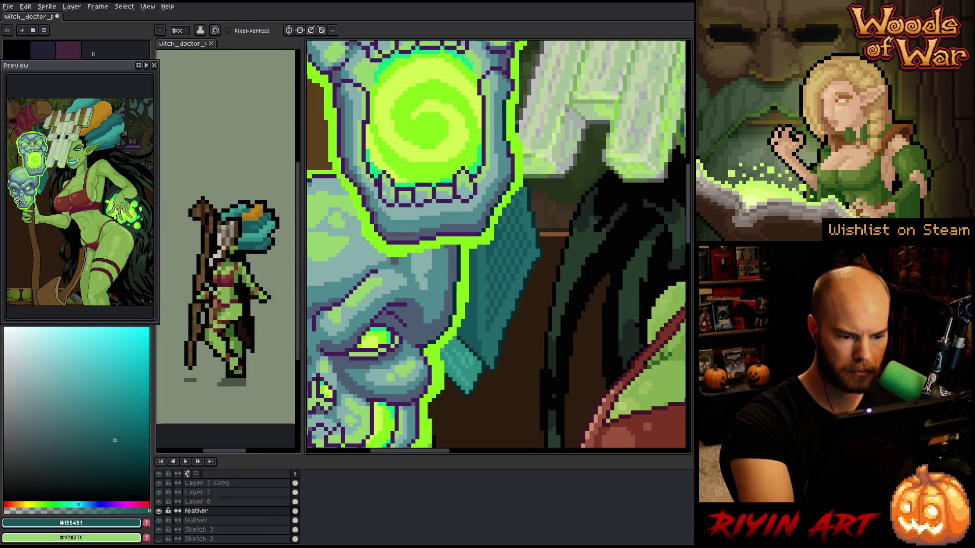
{"action": "left_click", "coordinate": [471, 363], "text": "alt"}
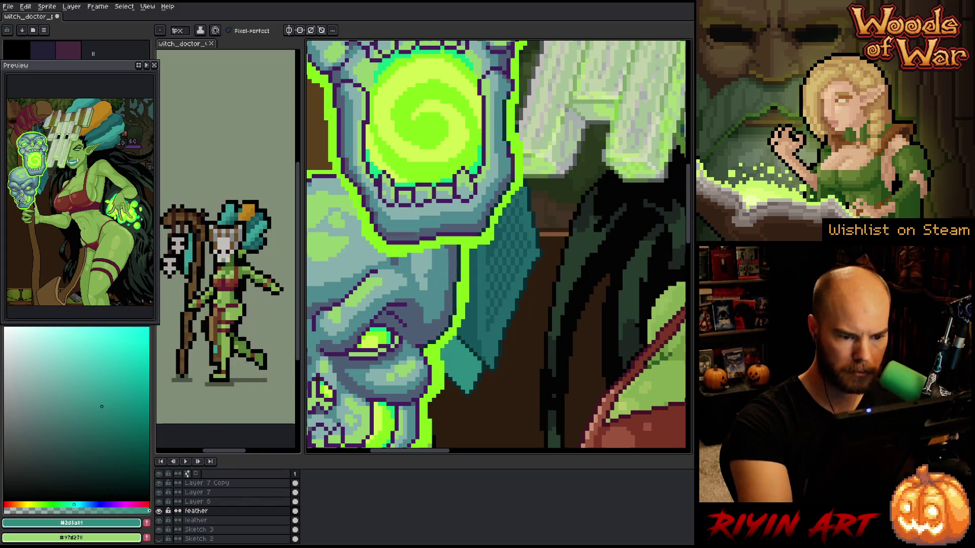
{"action": "left_click", "coordinate": [500, 284], "text": "alt"}
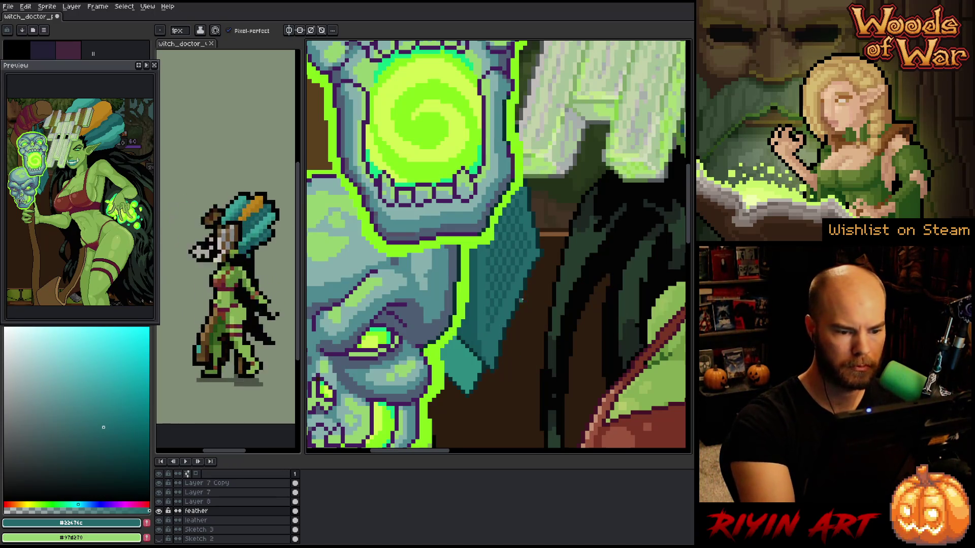
{"action": "scroll", "coordinate": [528, 363], "scroll_direction": "down", "scroll_amount": 5}
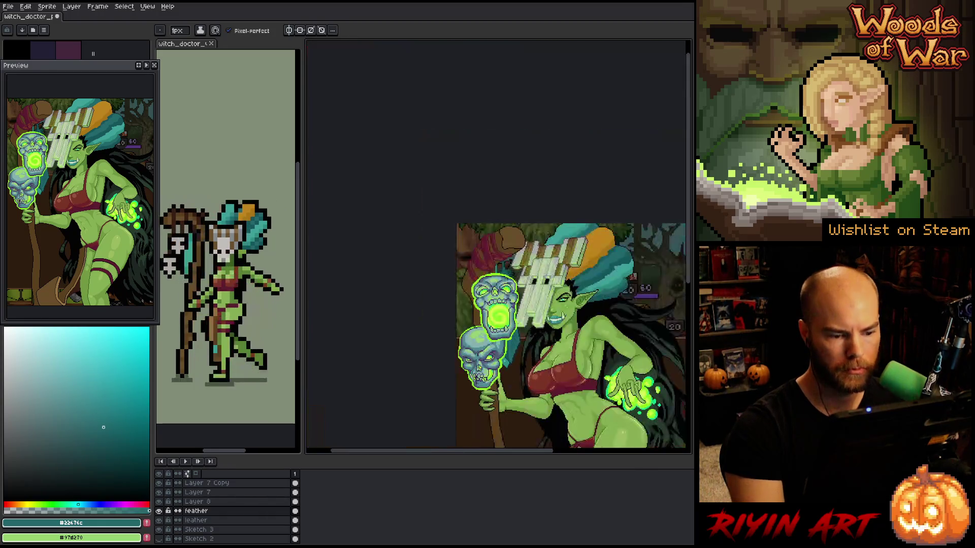
Fill a small patch near the lower skull with the hair's dark teal, then pick an even darker teal
{"action": "scroll", "coordinate": [528, 362], "scroll_direction": "up", "scroll_amount": 1}
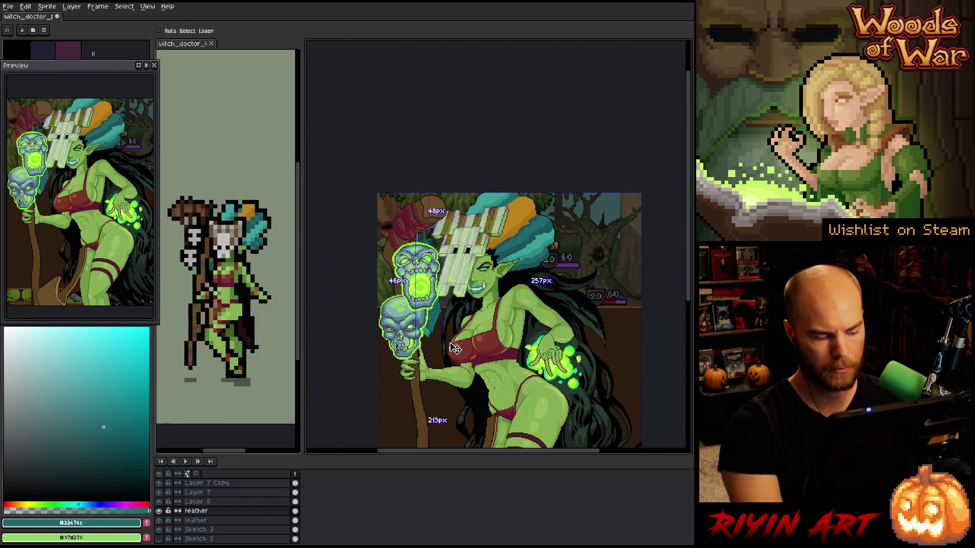
{"action": "scroll", "coordinate": [446, 303], "scroll_direction": "up", "scroll_amount": 1}
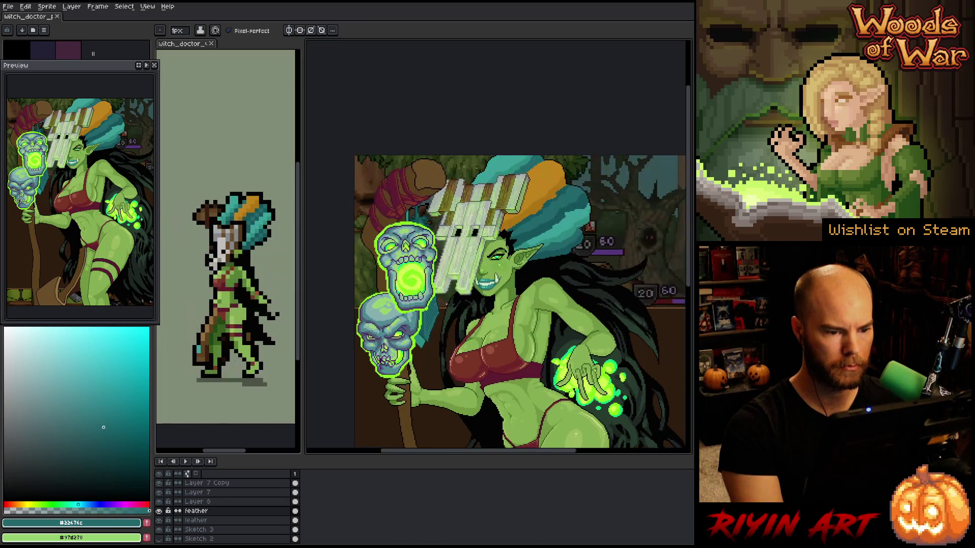
{"action": "scroll", "coordinate": [429, 257], "scroll_direction": "down", "scroll_amount": 2}
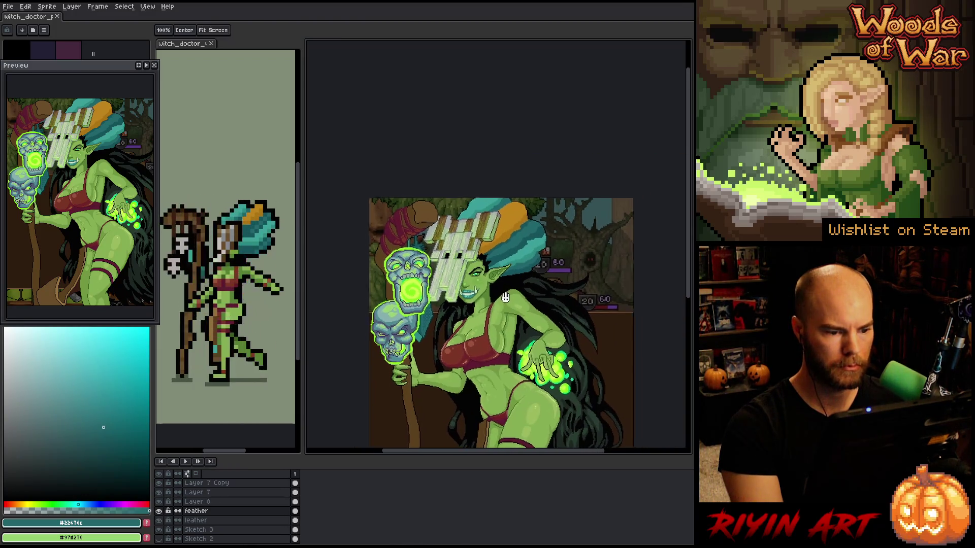
{"action": "scroll", "coordinate": [492, 281], "scroll_direction": "up", "scroll_amount": 1}
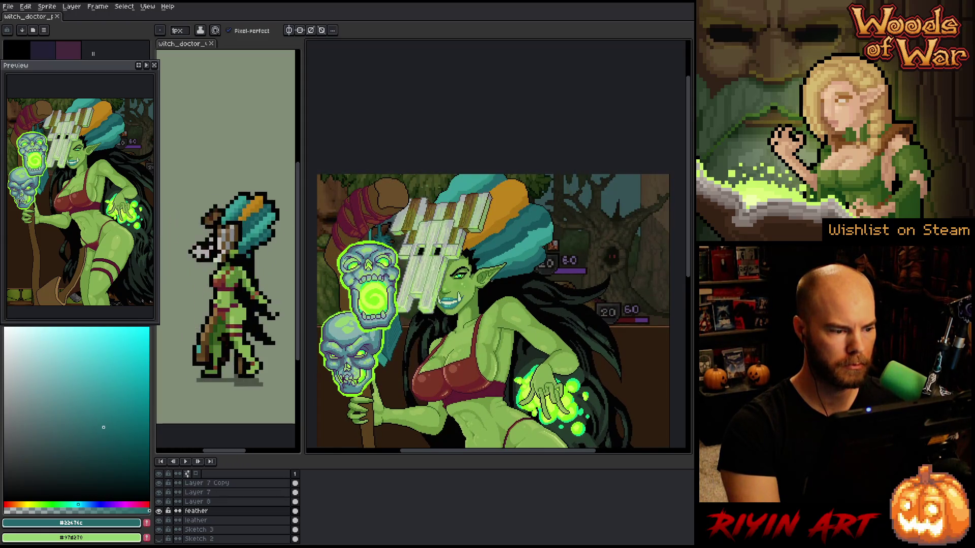
{"action": "left_click", "coordinate": [474, 259], "text": "alt"}
{"action": "left_click", "coordinate": [381, 361]}
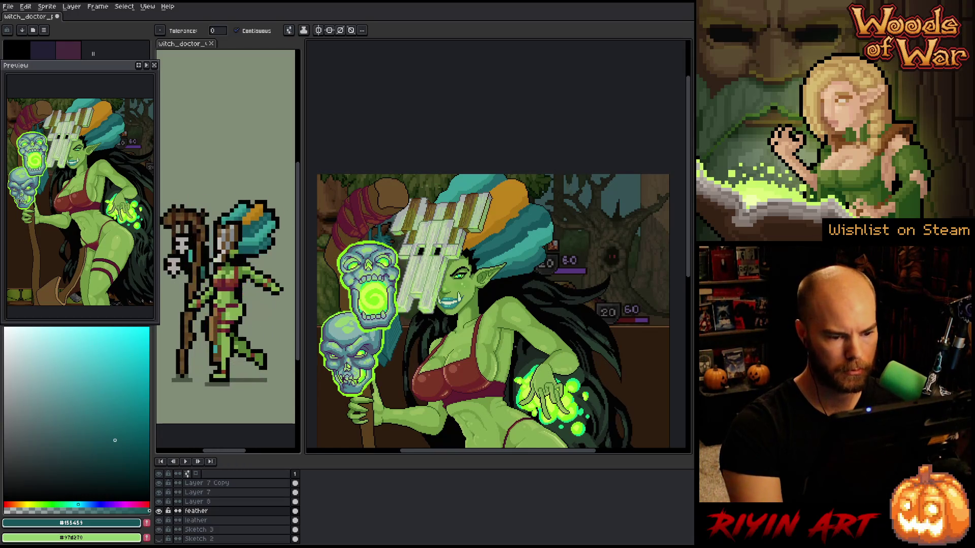
{"action": "left_click", "coordinate": [118, 454]}
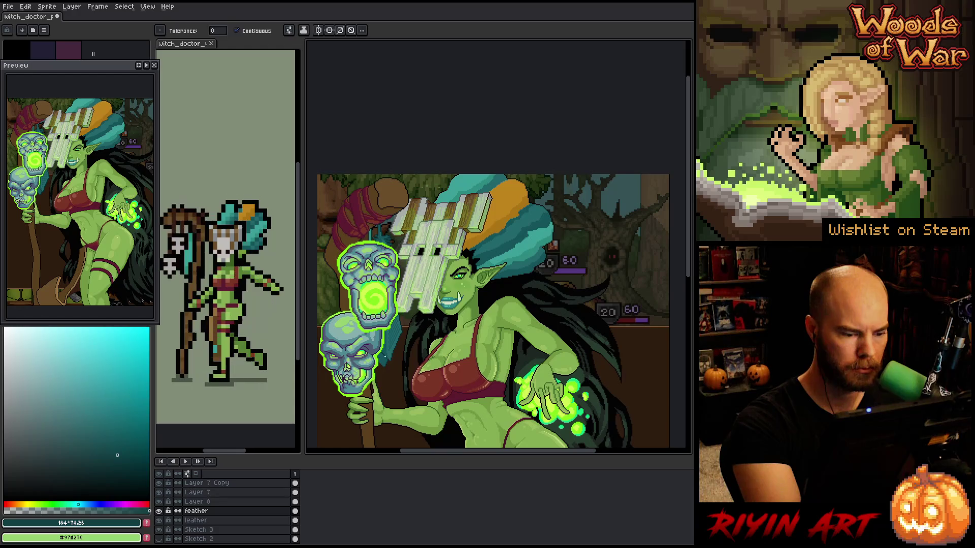
{"action": "scroll", "coordinate": [385, 309], "scroll_direction": "up", "scroll_amount": 5}
{"action": "key", "text": "b"}
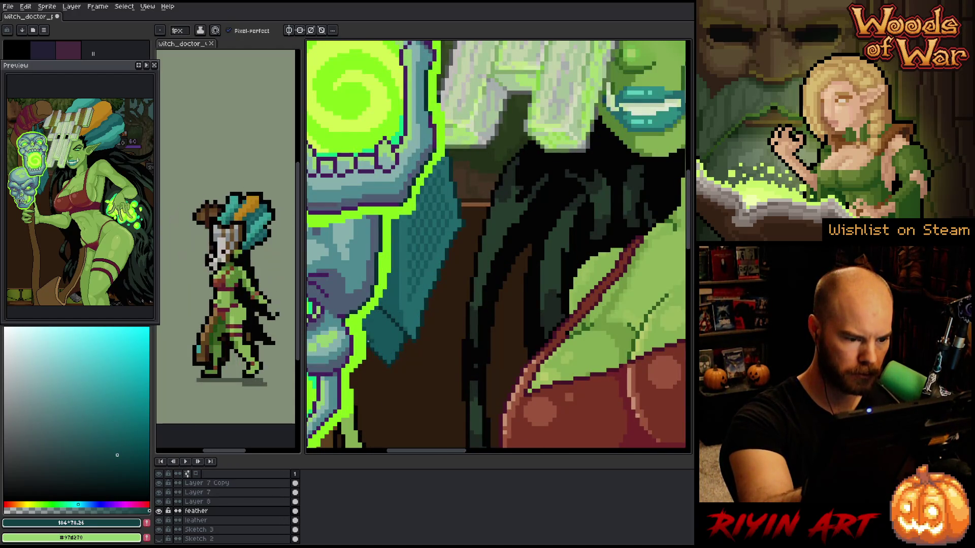
Reposition the view to show the whole witch illustration around the glowing skull
{"action": "mouse_move", "coordinate": [396, 48]}
{"action": "left_mouse_down"}
{"action": "mouse_move", "coordinate": [496, 110]}
{"action": "mouse_move", "coordinate": [496, 315]}
{"action": "left_mouse_up"}
{"action": "mouse_move", "coordinate": [528, 437]}
{"action": "left_mouse_down"}
{"action": "mouse_move", "coordinate": [503, 183]}
{"action": "mouse_move", "coordinate": [488, 330]}
{"action": "left_mouse_up"}
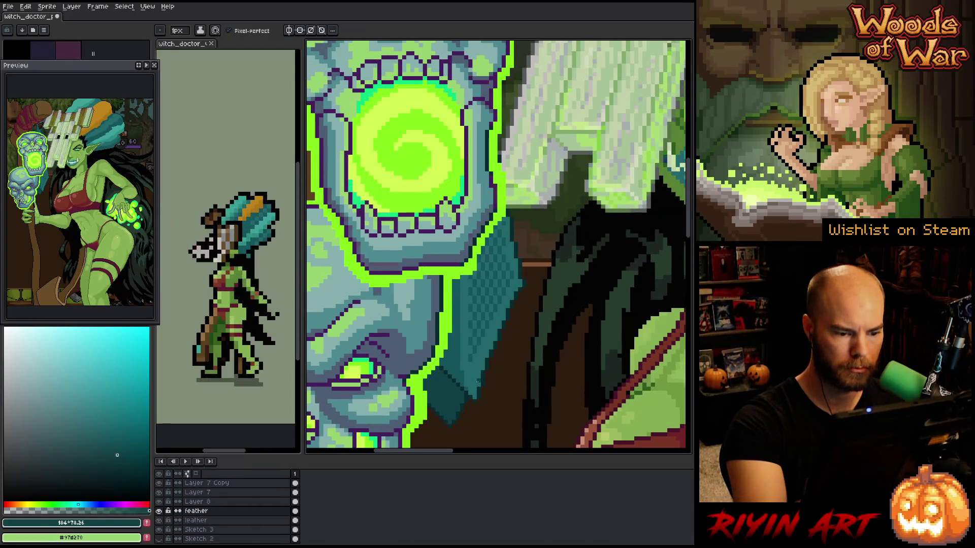
{"action": "scroll", "coordinate": [477, 381], "scroll_direction": "down", "scroll_amount": 5}
{"action": "left_click_drag", "start_coordinate": [529, 322], "coordinate": [469, 313]}
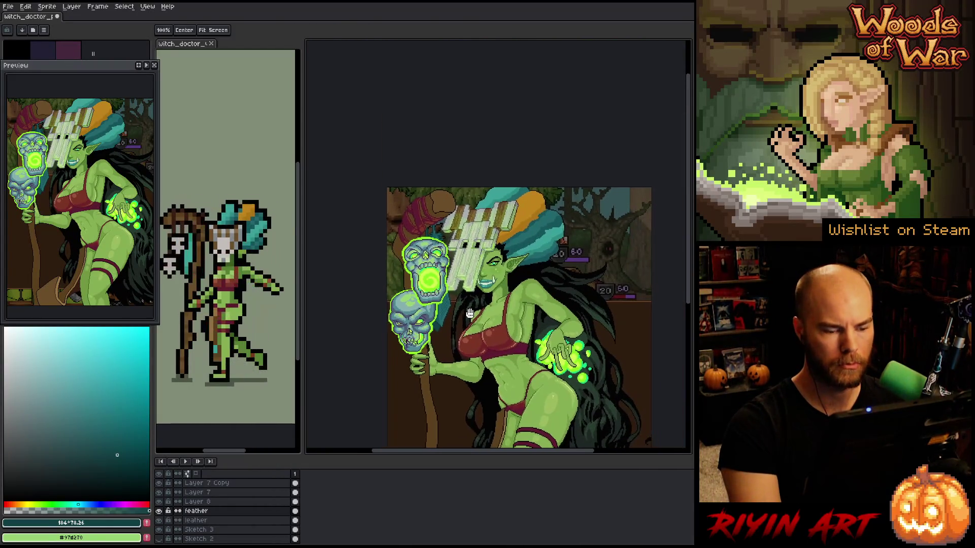
{"action": "scroll", "coordinate": [470, 313], "scroll_direction": "down", "scroll_amount": 1}
{"action": "scroll", "coordinate": [469, 313], "scroll_direction": "up", "scroll_amount": 4}
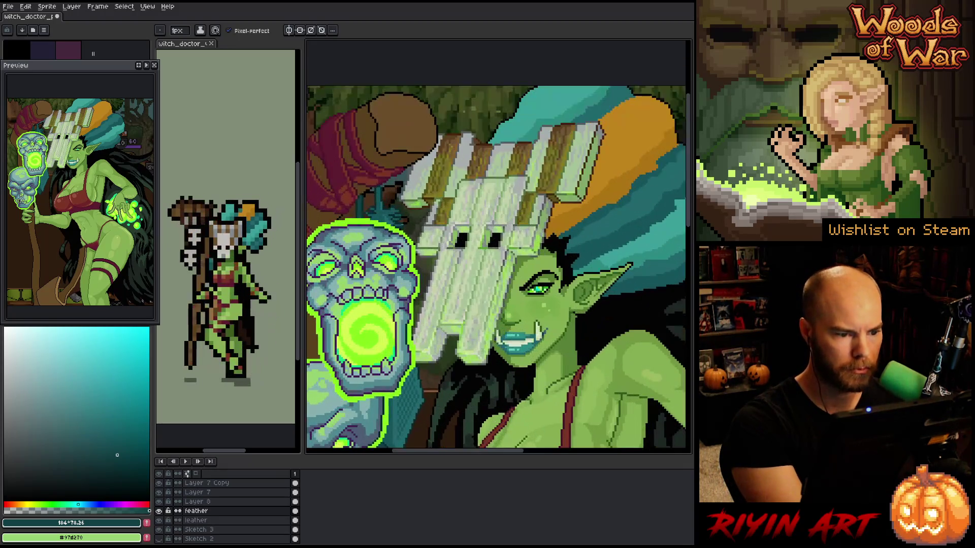
{"action": "scroll", "coordinate": [411, 225], "scroll_direction": "down", "scroll_amount": 2}
{"action": "right_click", "coordinate": [467, 247]}
{"action": "key", "text": "Escape"}
{"action": "left_click_drag", "start_coordinate": [469, 254], "coordinate": [512, 237]}
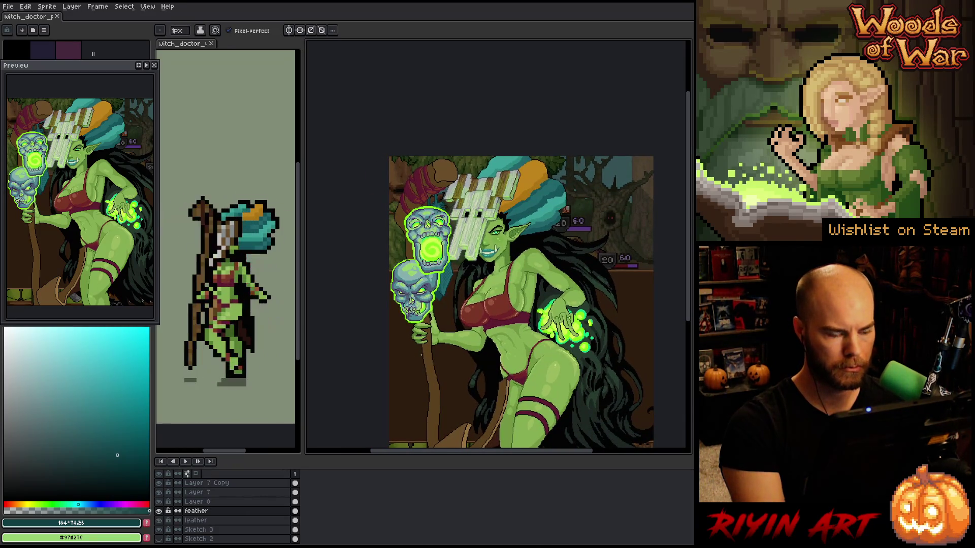
Sample the staff's brown as the drawing colour and select the Sketch 3 layer
{"action": "left_click", "coordinate": [435, 370], "text": "alt"}
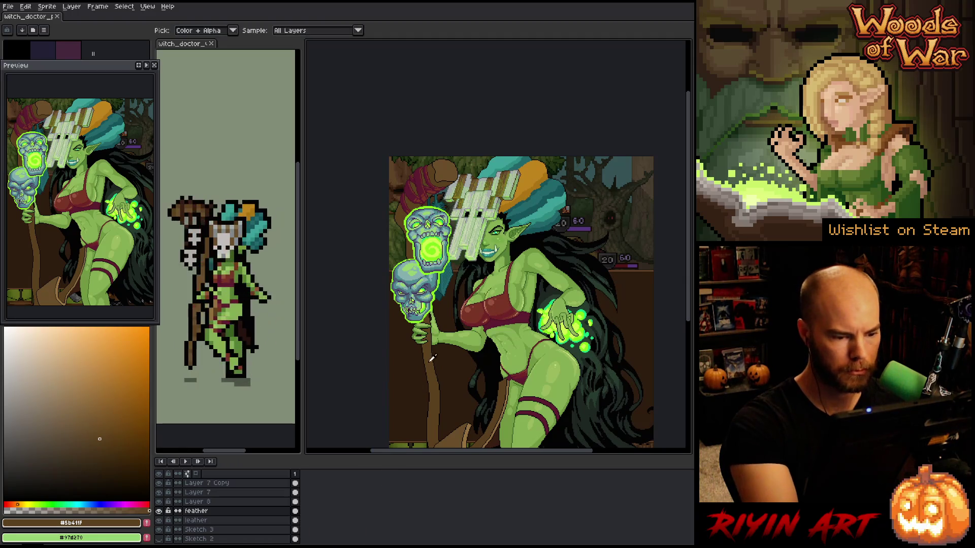
{"action": "key", "text": "b"}
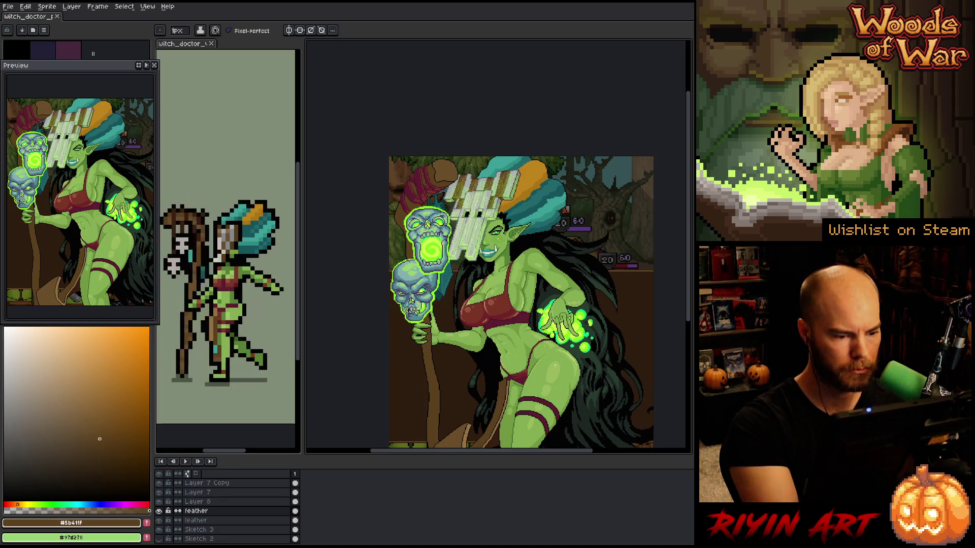
{"action": "key", "text": "v"}
{"action": "left_click", "coordinate": [431, 355]}
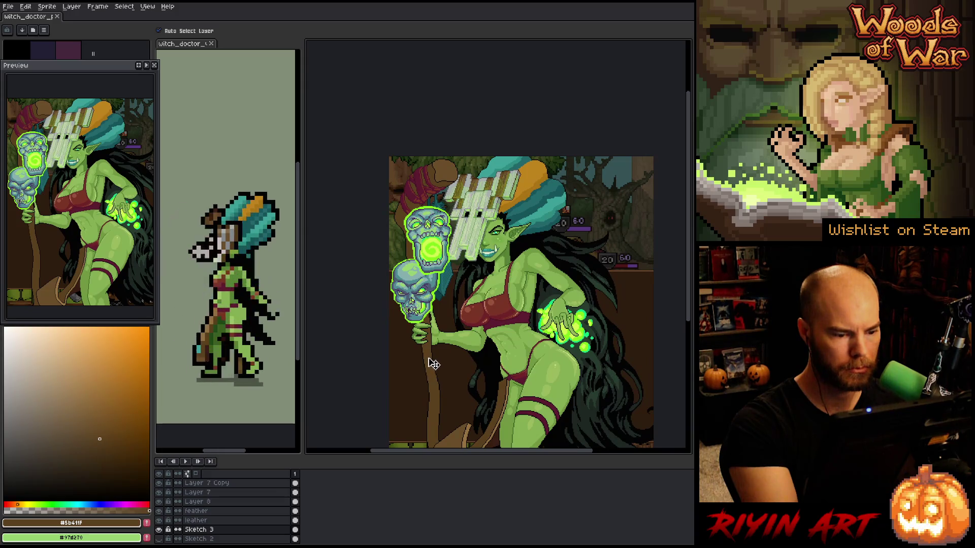
Select pixels of one colour with the Magic Wand, then clear the selection
{"action": "key", "text": "w"}
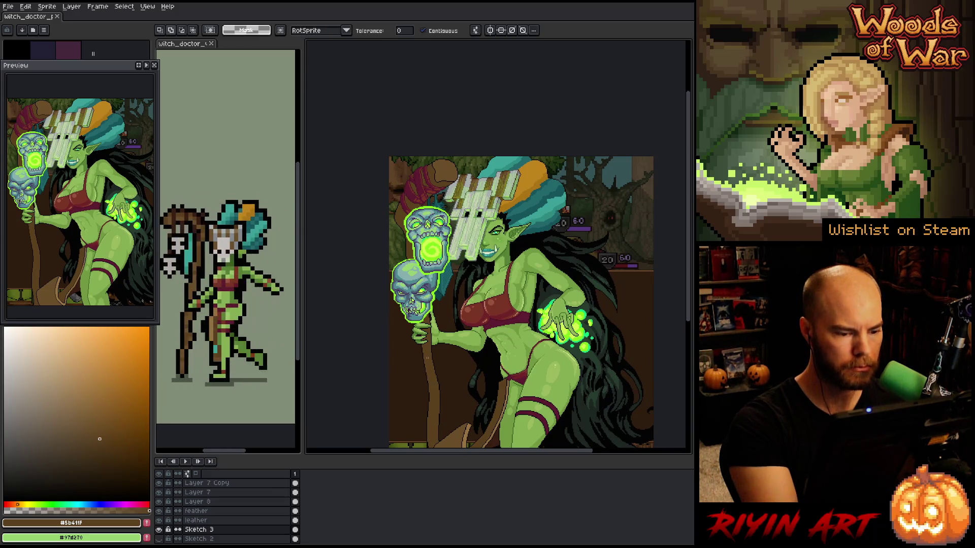
{"action": "key", "text": "ctrl+shift+c"}
{"action": "left_click", "coordinate": [342, 199]}
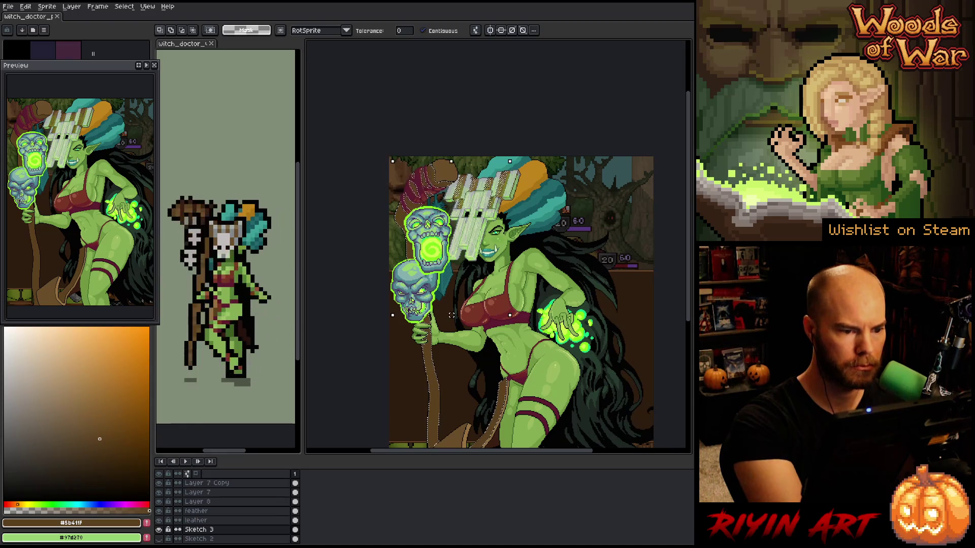
{"action": "key", "text": "ctrl+d"}
{"action": "key", "text": "b"}
{"action": "key", "text": "i"}
{"action": "key", "text": "b"}
Choose a darker, slightly redder brown and set the brush size to 4px
{"action": "left_click_drag", "start_coordinate": [104, 441], "coordinate": [105, 454]}
{"action": "left_click_drag", "start_coordinate": [16, 502], "coordinate": [12, 503]}
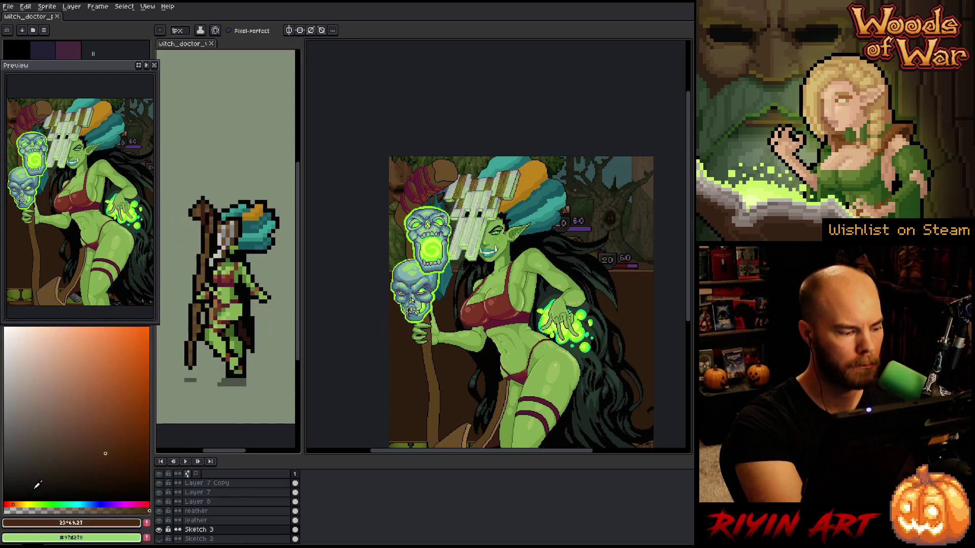
{"action": "left_click", "coordinate": [177, 31]}
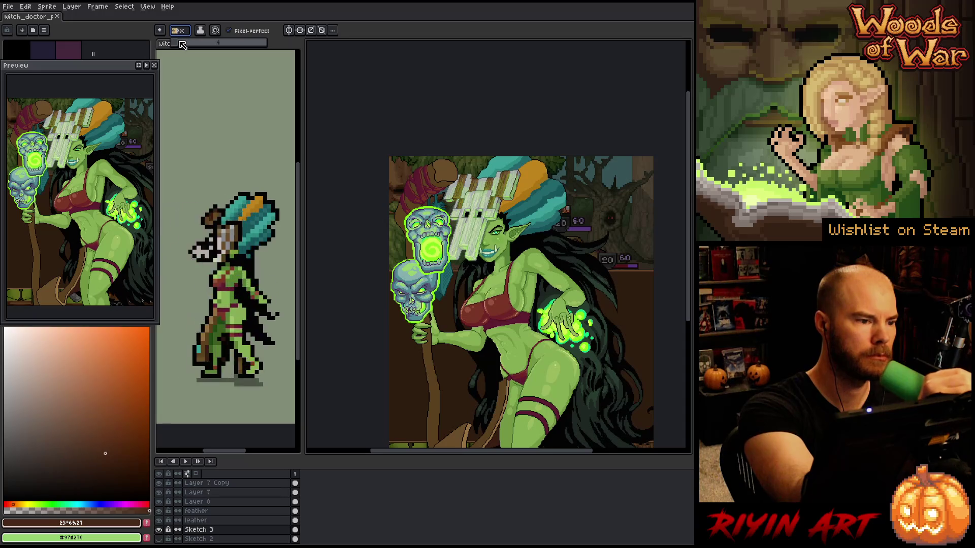
{"action": "left_click", "coordinate": [433, 358]}
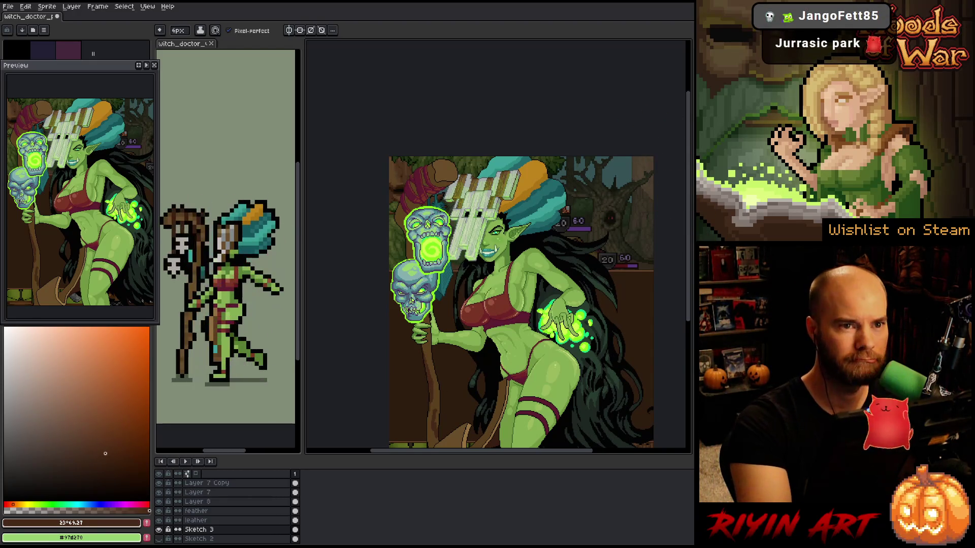
Switch between the staff's mid brown and darker brown, ending on the darker shadow brown
{"action": "scroll", "coordinate": [433, 350], "scroll_direction": "down", "scroll_amount": 3}
{"action": "scroll", "coordinate": [429, 376], "scroll_direction": "down", "scroll_amount": 2}
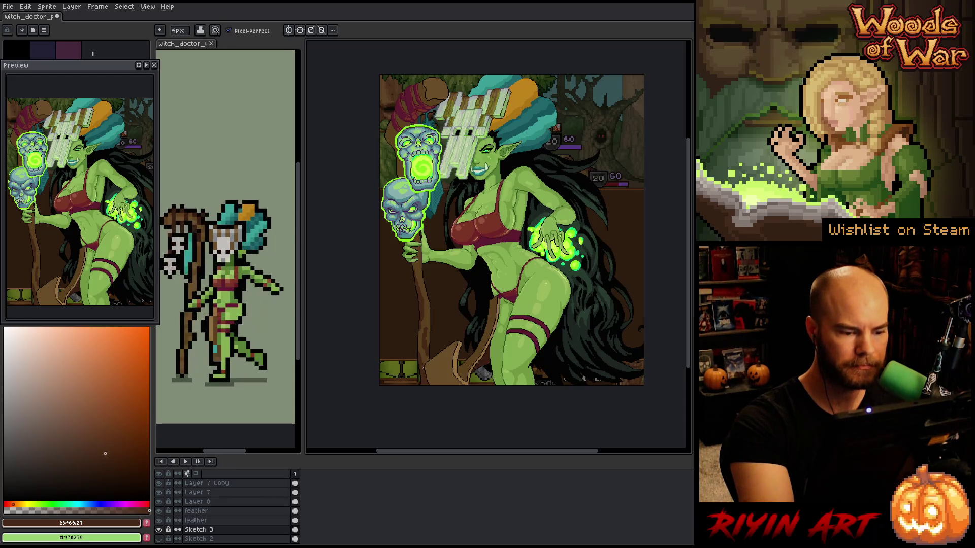
{"action": "left_click", "coordinate": [428, 346], "text": "alt"}
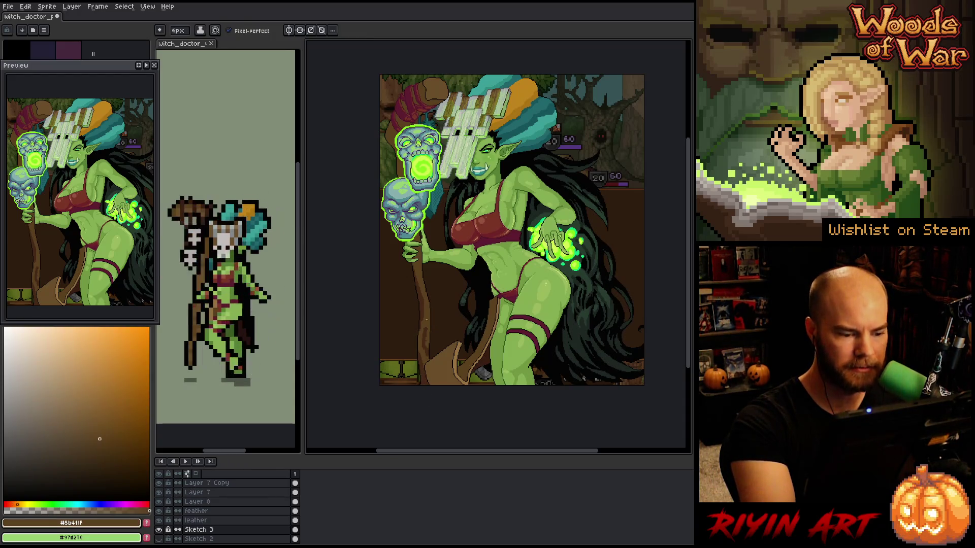
{"action": "left_click", "coordinate": [428, 328], "text": "alt"}
{"action": "left_click", "coordinate": [428, 331], "text": "alt"}
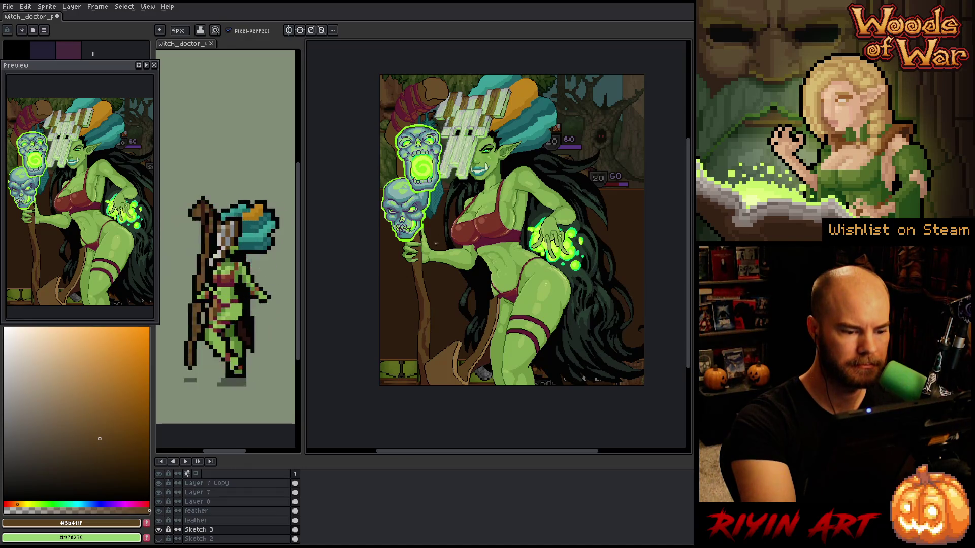
{"action": "left_click", "coordinate": [421, 342], "text": "alt"}
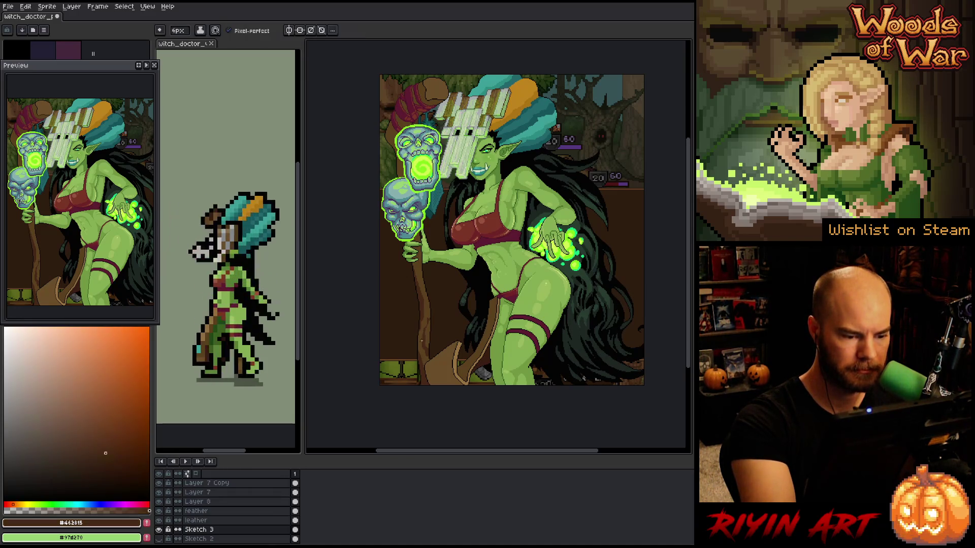
Paint dark brown shadow pixels down the staff, alternating with the mid brown
{"action": "left_click", "coordinate": [423, 340], "text": "alt"}
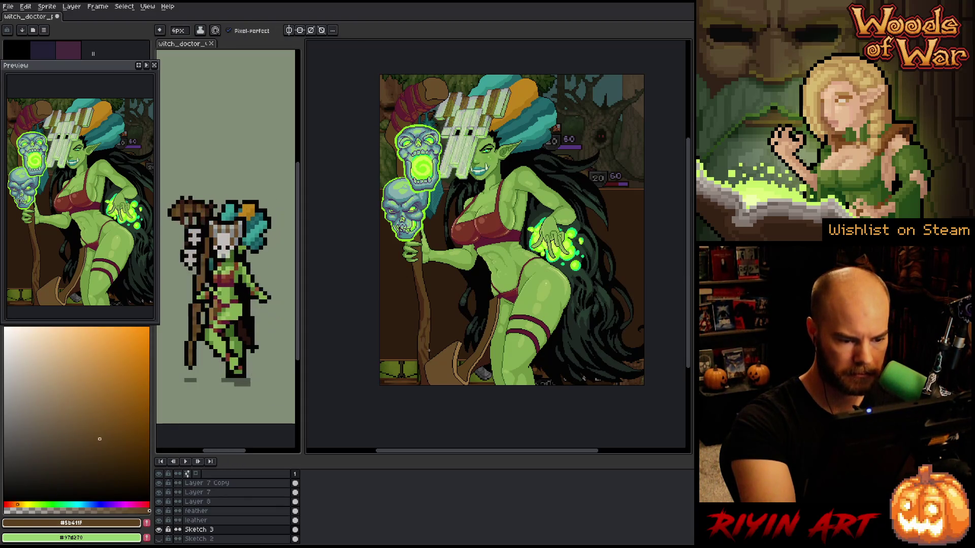
{"action": "left_click", "coordinate": [421, 339], "text": "alt"}
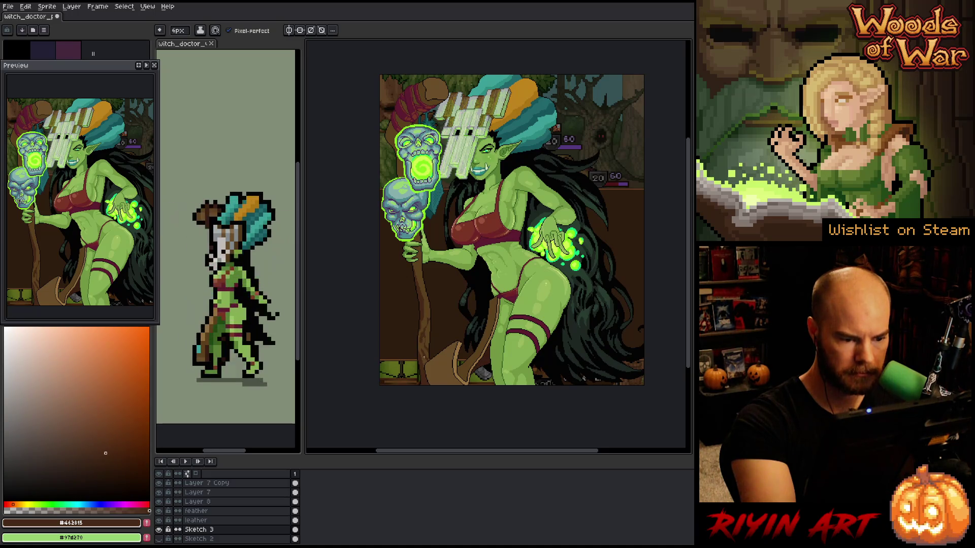
{"action": "left_click", "coordinate": [422, 339], "text": "alt"}
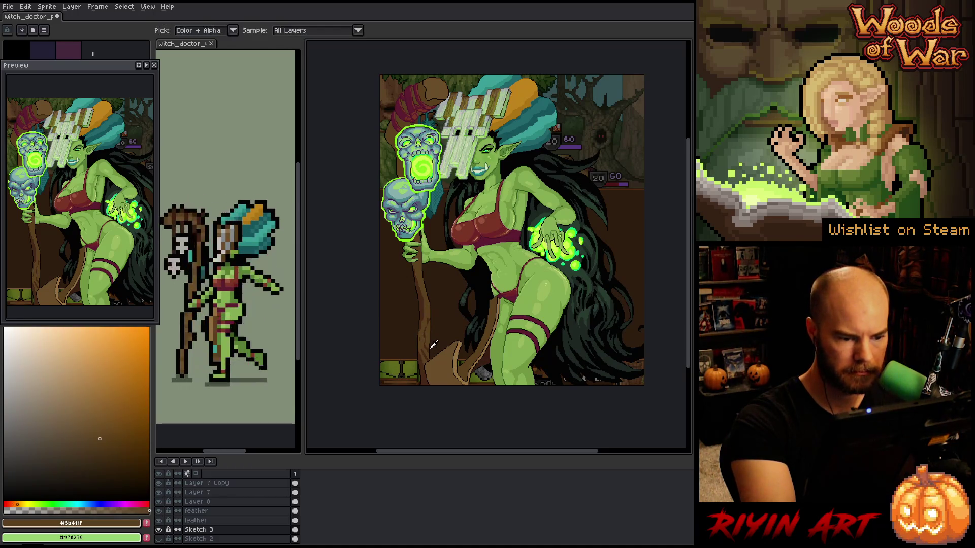
{"action": "left_click", "coordinate": [422, 339], "text": "alt"}
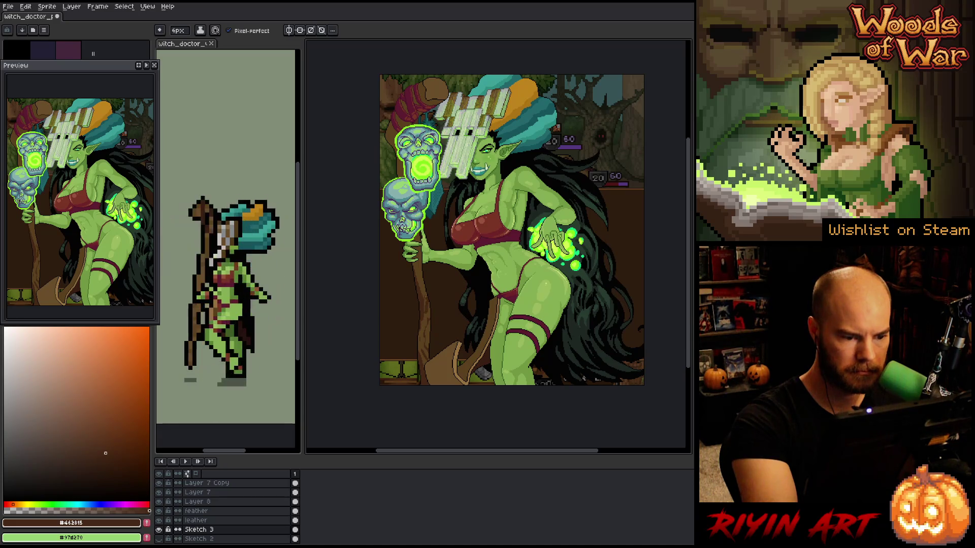
{"action": "left_click", "coordinate": [422, 339], "text": "alt"}
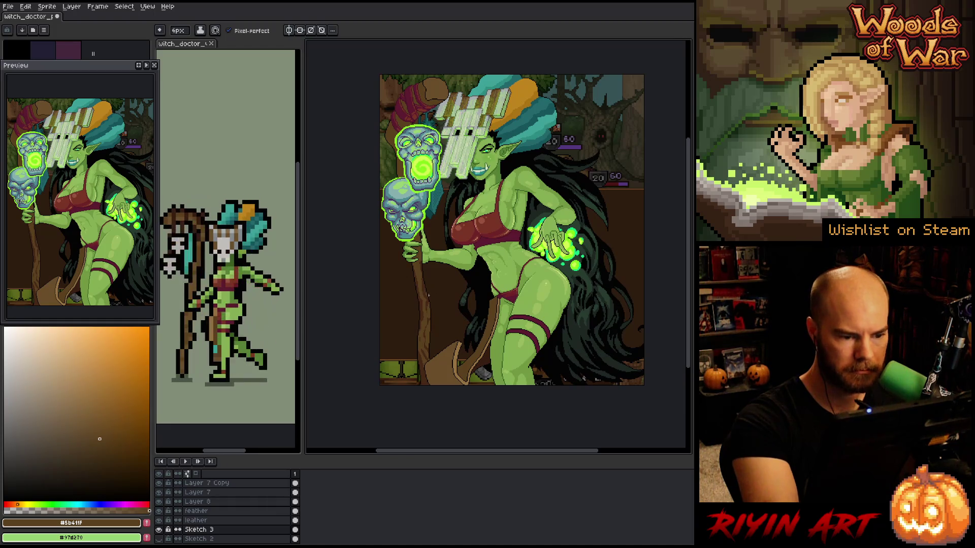
{"action": "left_click", "coordinate": [429, 307], "text": "alt"}
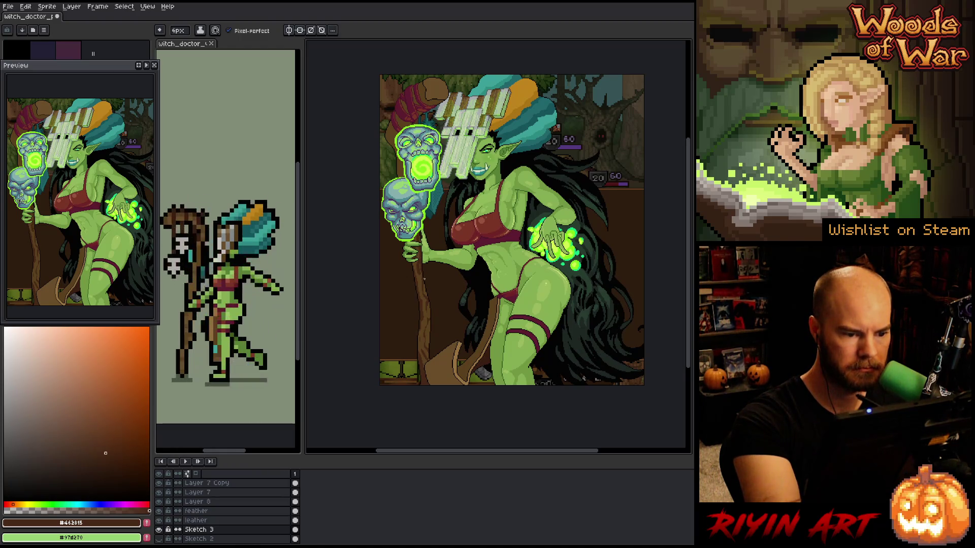
{"action": "left_click", "coordinate": [422, 277], "text": "alt"}
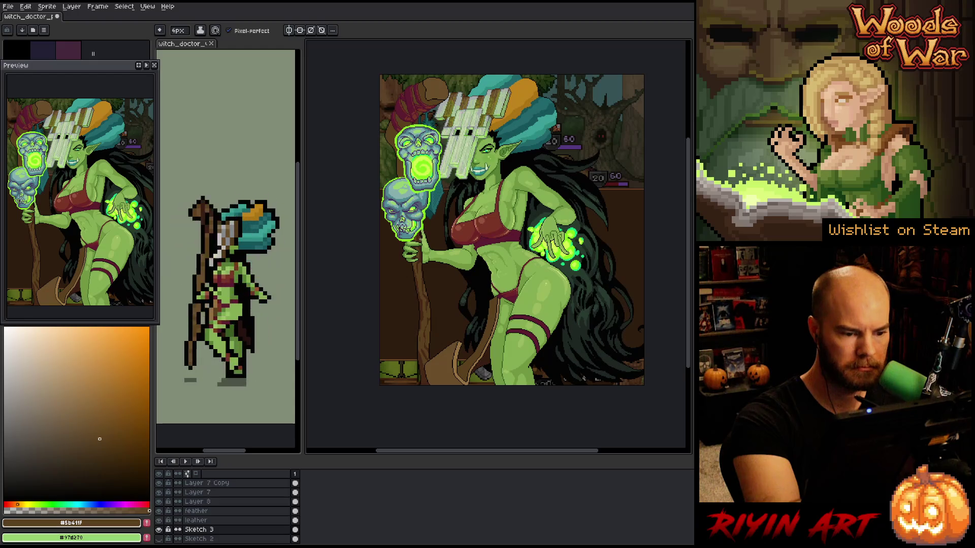
{"action": "left_click", "coordinate": [420, 273], "text": "alt"}
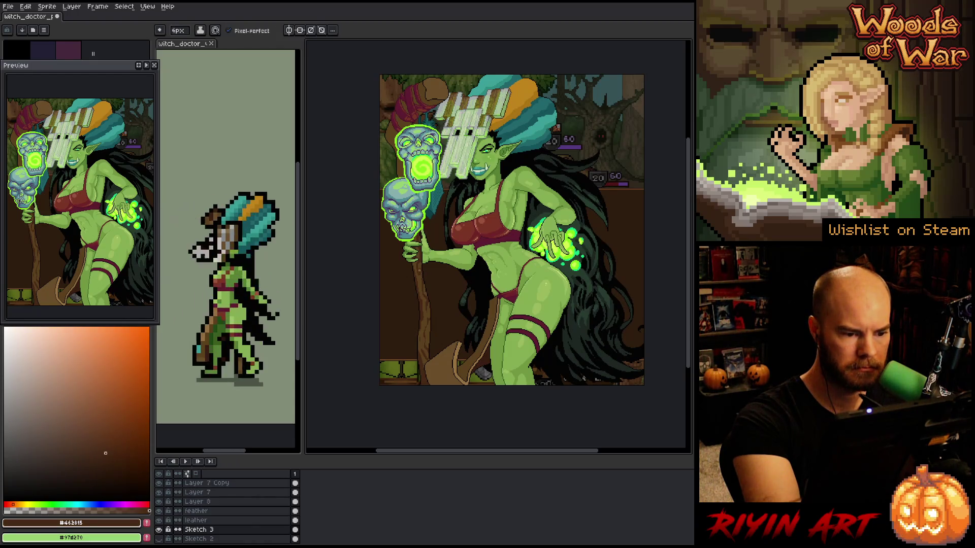
{"action": "left_click", "coordinate": [420, 274], "text": "alt"}
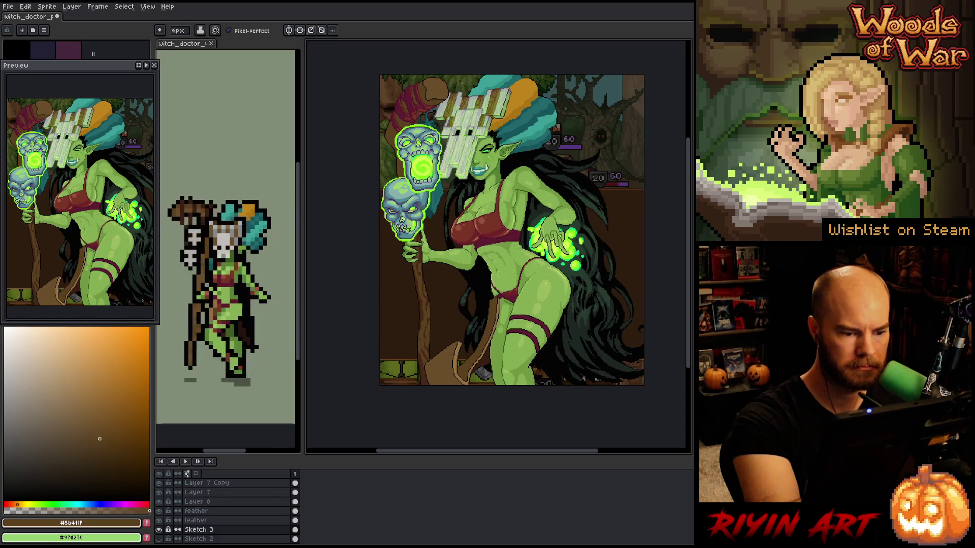
{"action": "left_click", "coordinate": [428, 310], "text": "alt"}
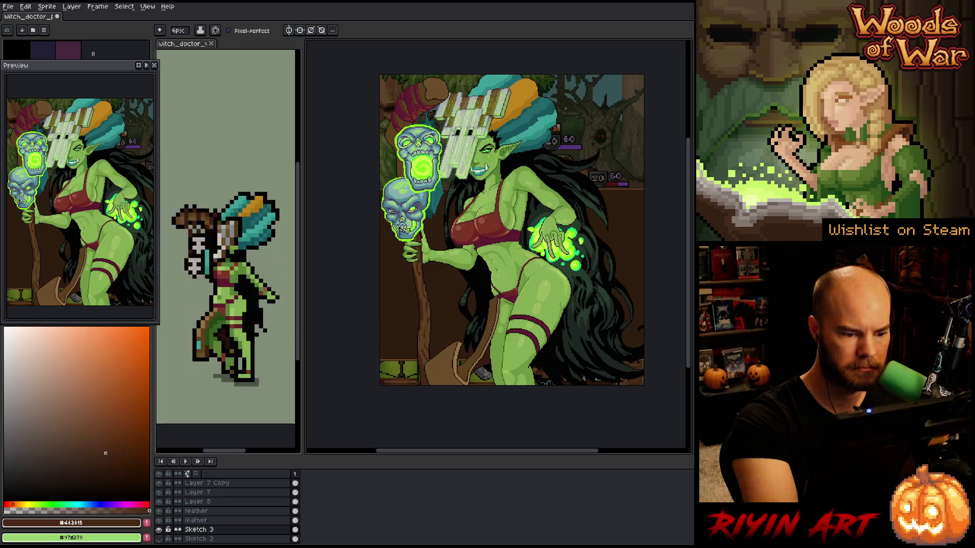
{"action": "left_click", "coordinate": [423, 337], "text": "alt"}
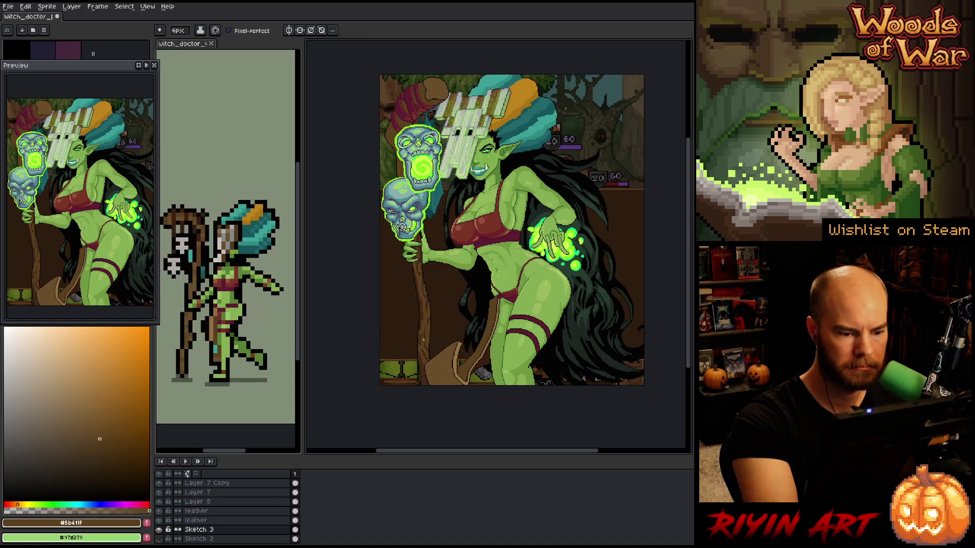
Resample the darker brown, near-black outline and mid brown from the staff
{"action": "left_click", "coordinate": [427, 311], "text": "alt"}
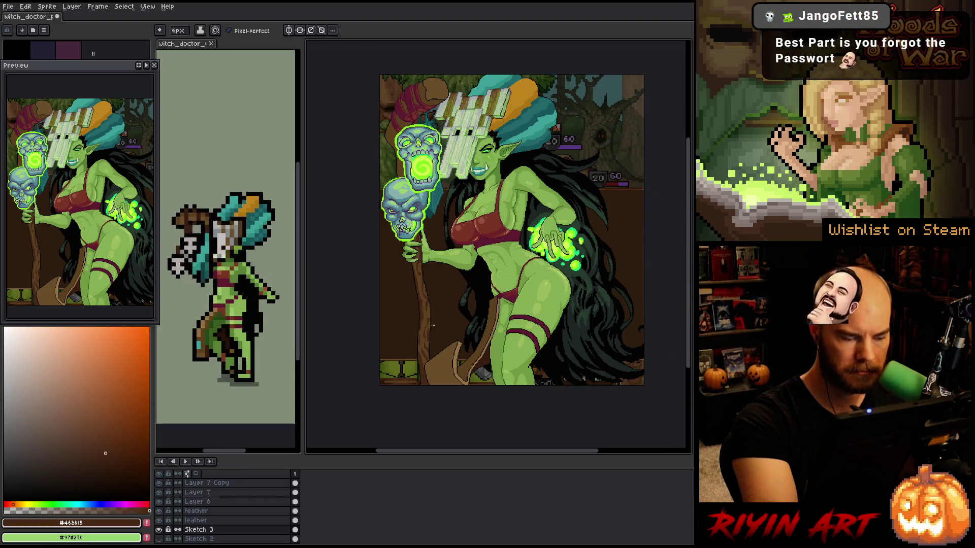
{"action": "left_click", "coordinate": [434, 324], "text": "alt"}
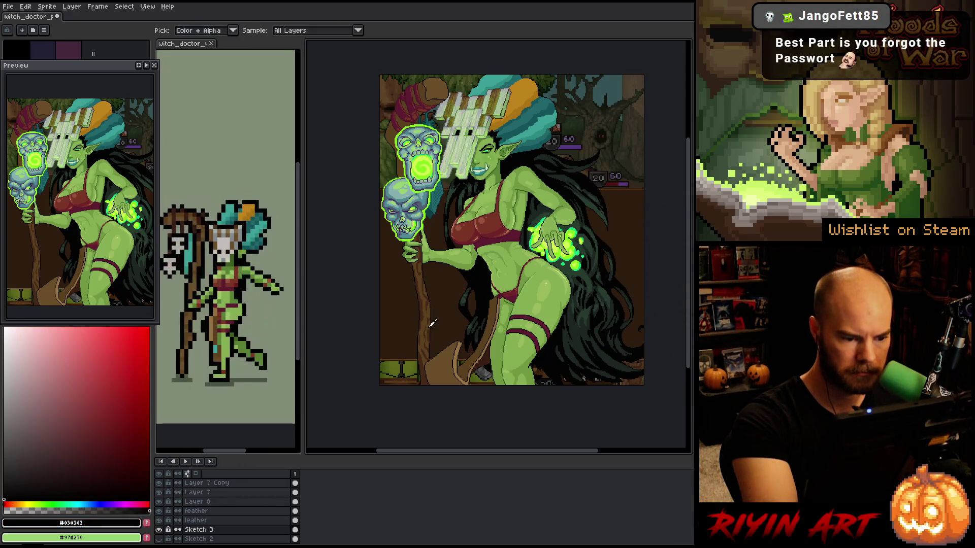
{"action": "left_click", "coordinate": [427, 332], "text": "alt"}
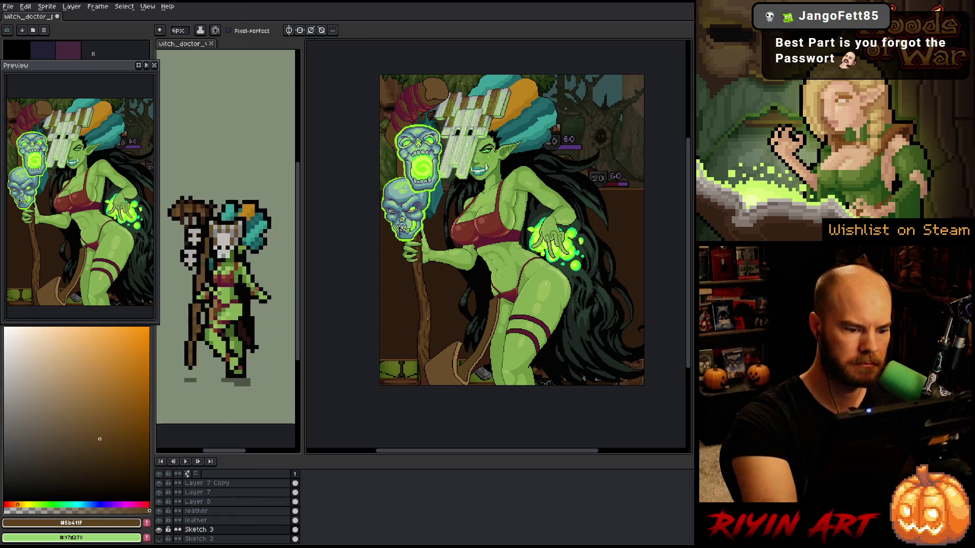
{"action": "left_click", "coordinate": [425, 307], "text": "alt"}
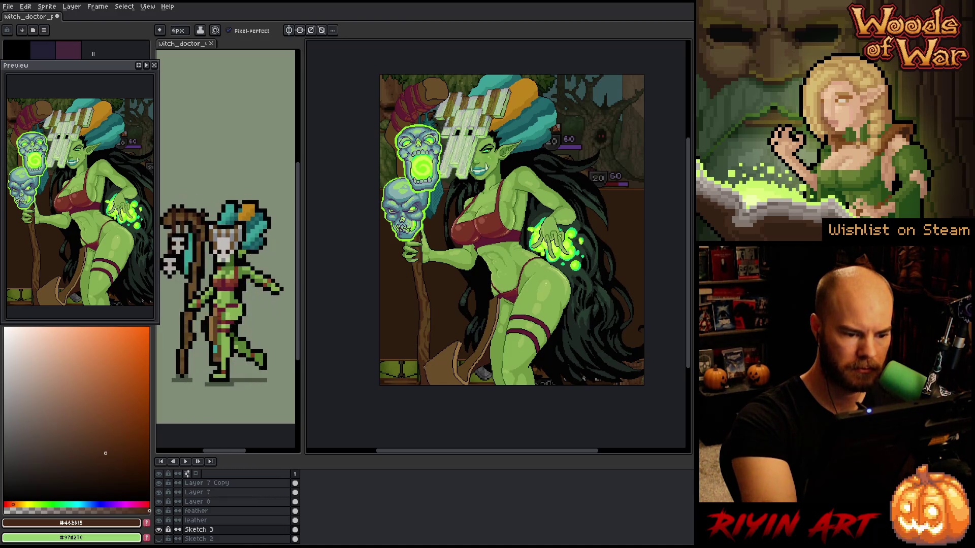
{"action": "left_click_drag", "start_coordinate": [425, 340], "coordinate": [427, 374]}
Sample the mid and darker browns and pan down to the lower staff
{"action": "left_click", "coordinate": [427, 375], "text": "alt"}
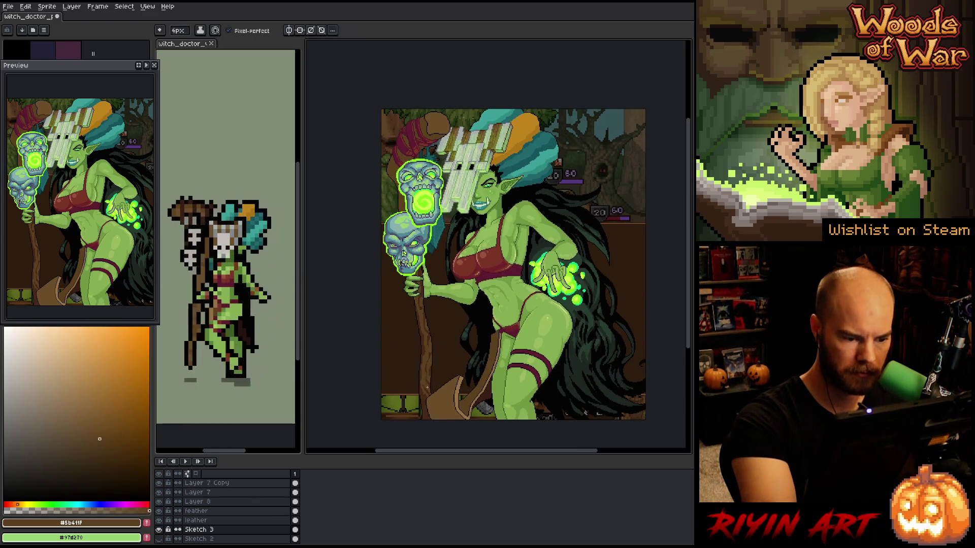
{"action": "left_click", "coordinate": [421, 300], "text": "alt"}
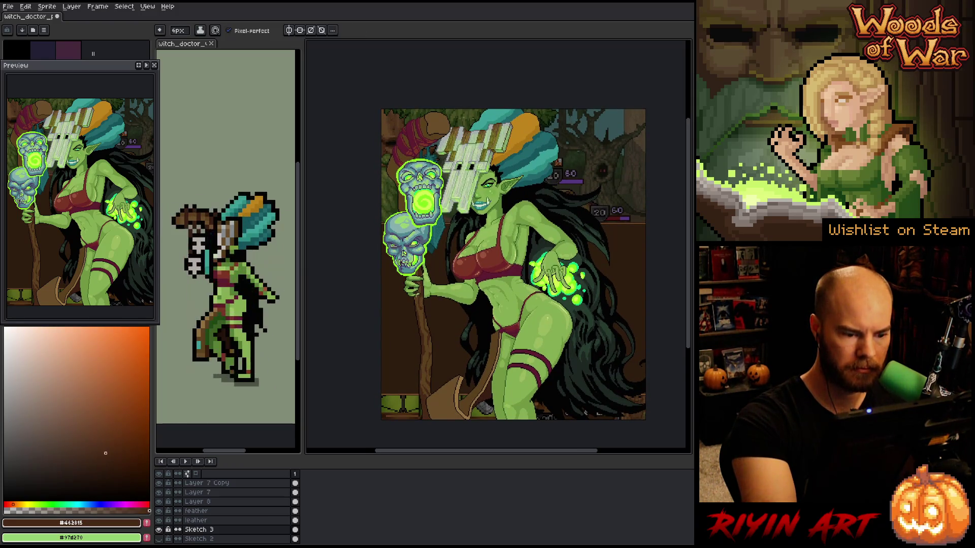
{"action": "left_click_drag", "start_coordinate": [431, 299], "coordinate": [431, 333]}
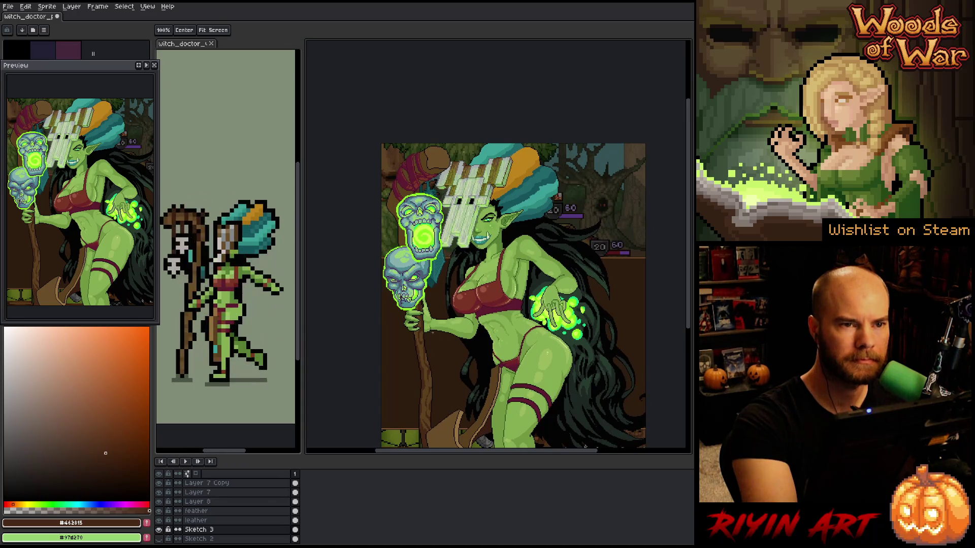
{"action": "key", "text": "b"}
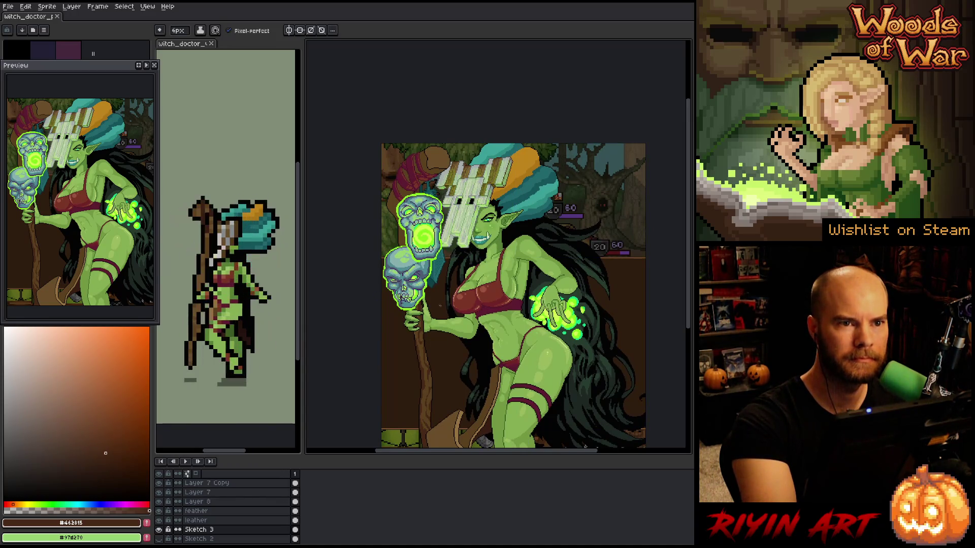
{"action": "left_click_drag", "start_coordinate": [439, 305], "coordinate": [424, 309]}
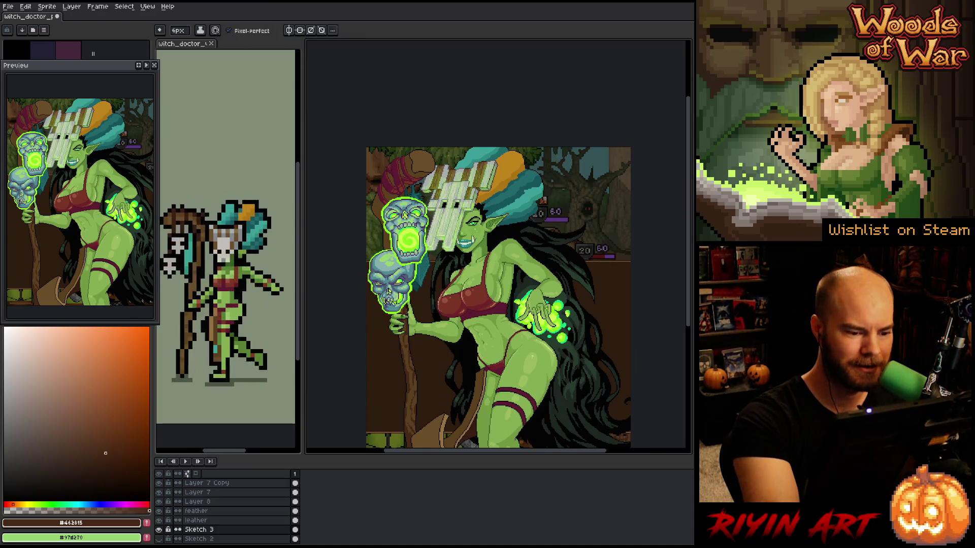
{"action": "left_click_drag", "start_coordinate": [438, 305], "coordinate": [449, 362]}
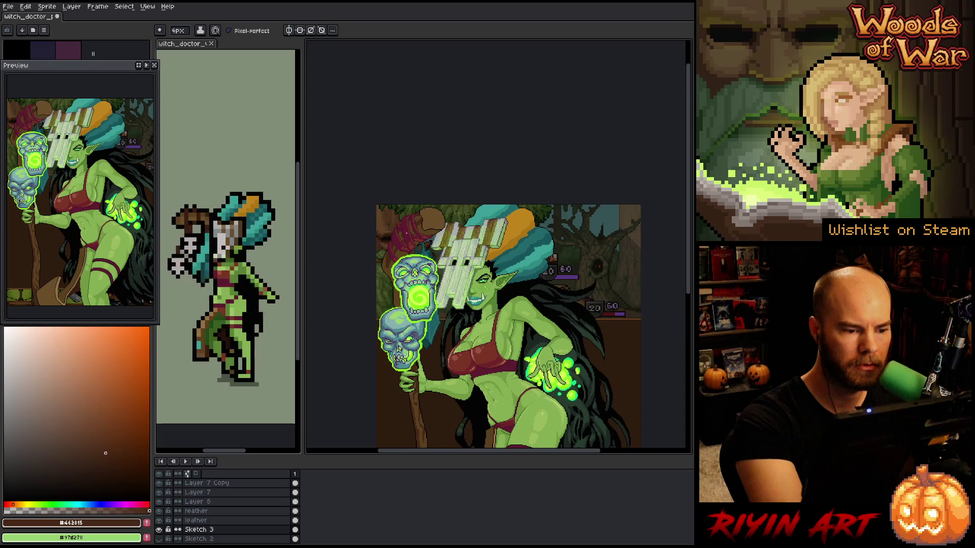
Add more darker brown shading along the lower staff, alternating with the mid brown
{"action": "left_click", "coordinate": [422, 217], "text": "alt"}
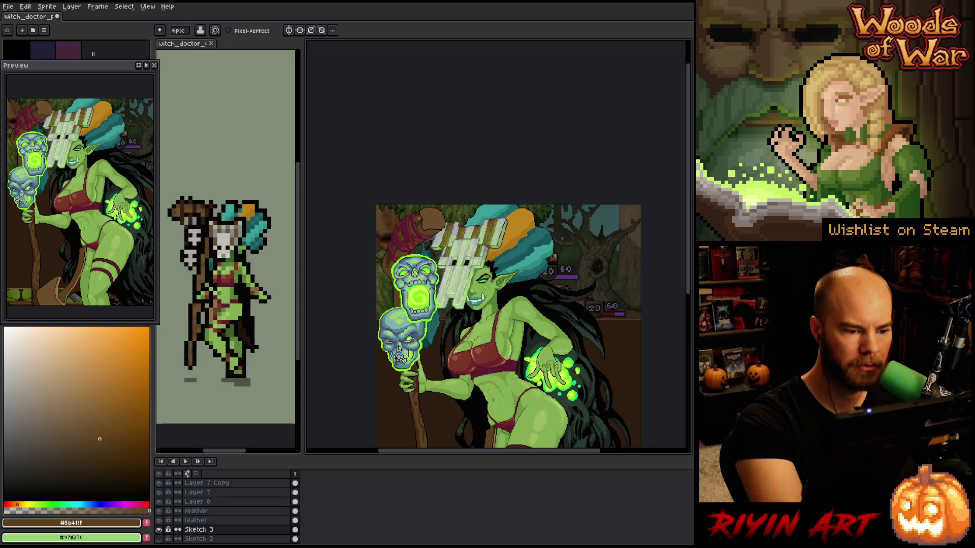
{"action": "left_click", "coordinate": [419, 426], "text": "alt"}
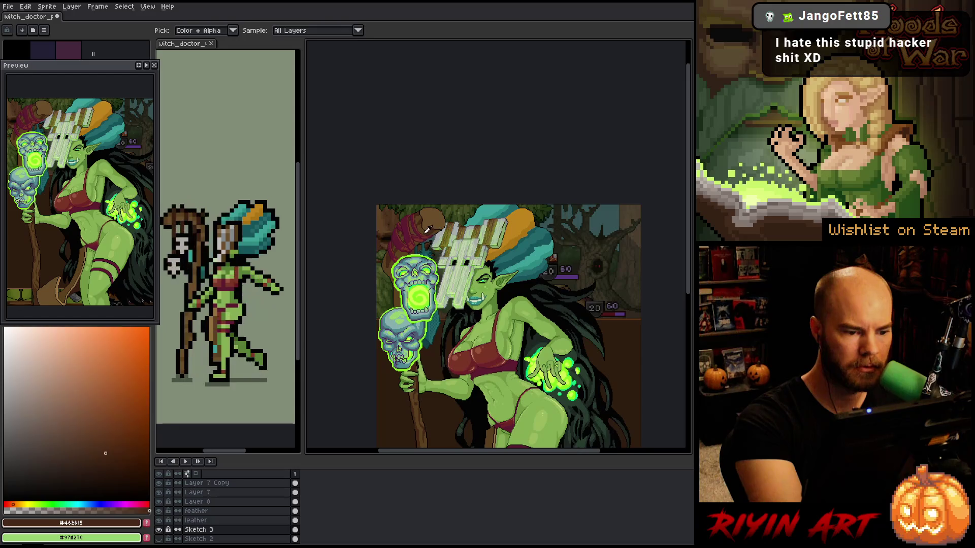
{"action": "left_click", "coordinate": [437, 229], "text": "alt"}
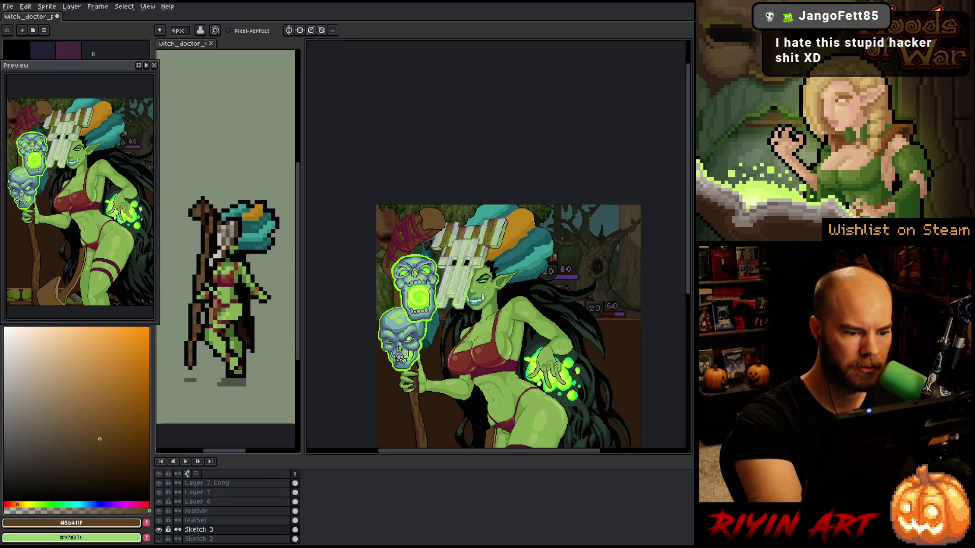
{"action": "left_click", "coordinate": [387, 251], "text": "alt"}
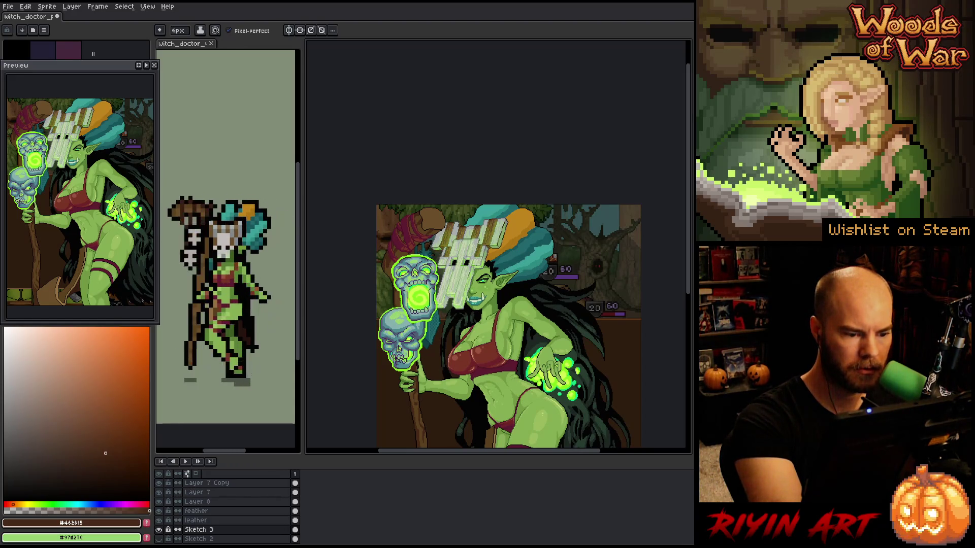
{"action": "left_click", "coordinate": [396, 261], "text": "alt"}
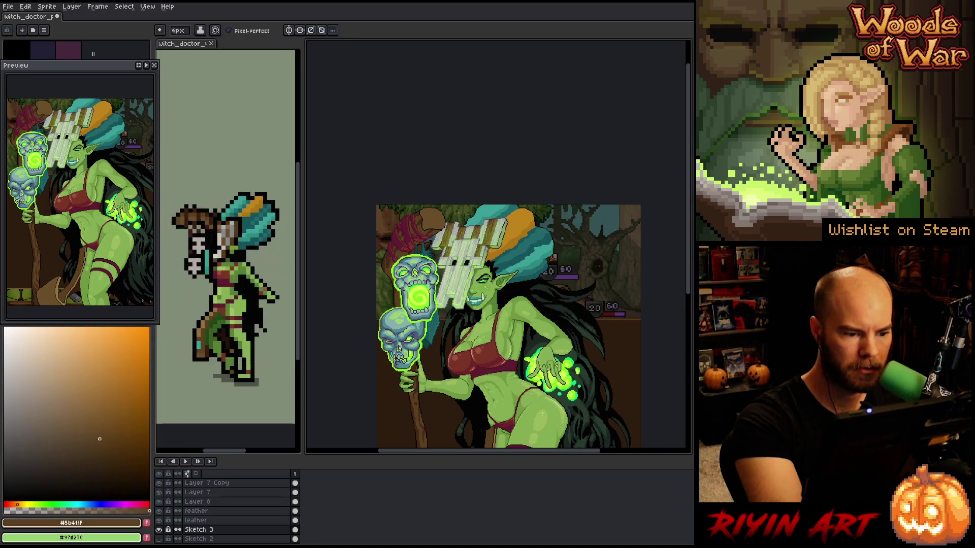
{"action": "left_click", "coordinate": [387, 251], "text": "alt"}
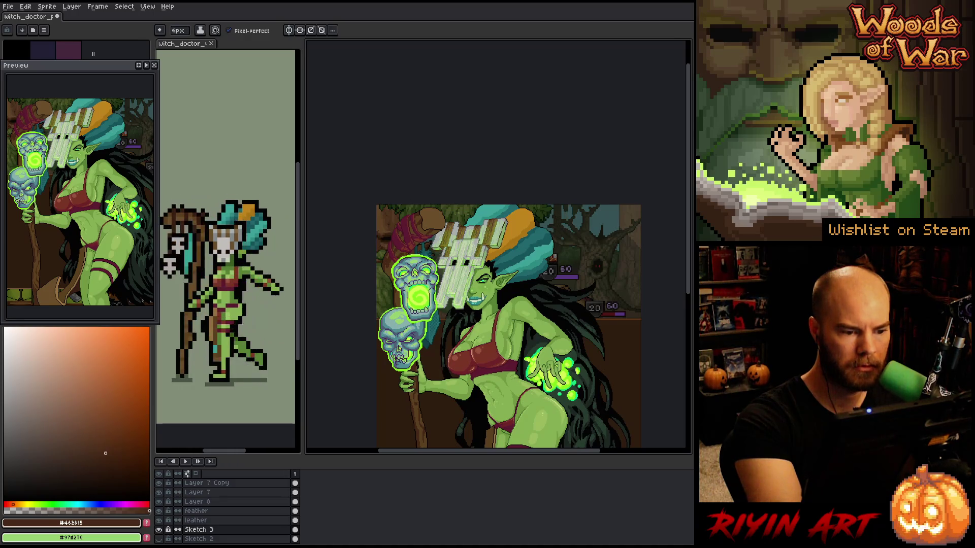
{"action": "left_click", "coordinate": [396, 262], "text": "alt"}
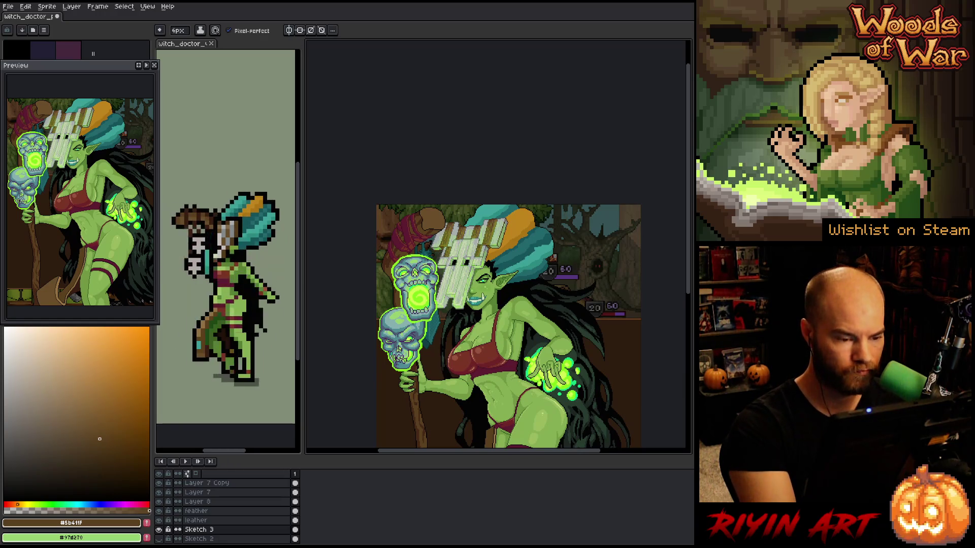
Select the brown area at the staff top by colour and sample the mid brown
{"action": "key", "text": "w"}
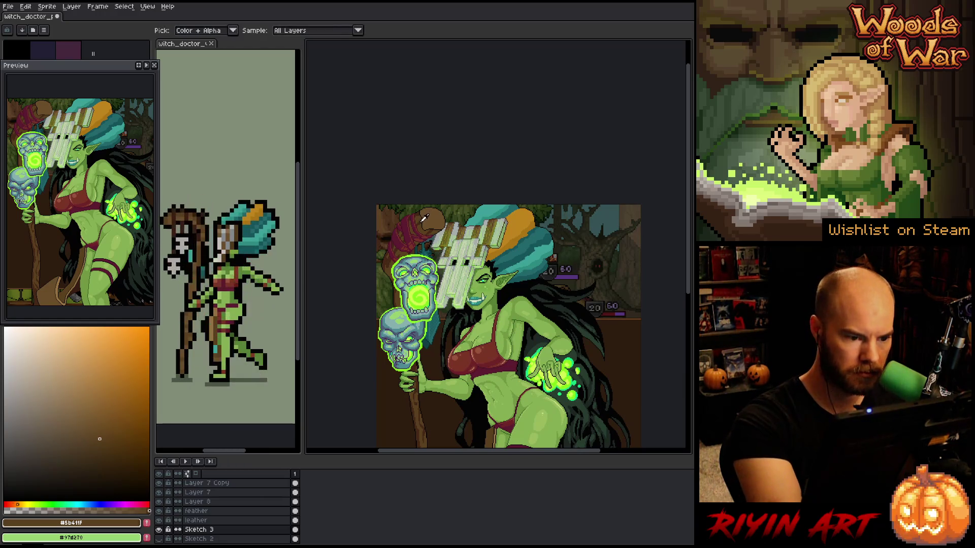
{"action": "left_click", "coordinate": [438, 363]}
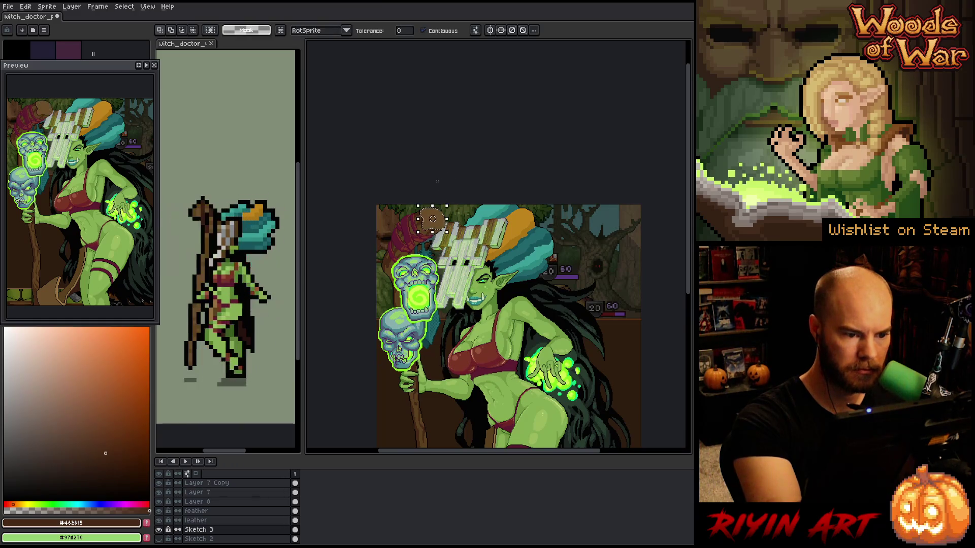
{"action": "key", "text": "i"}
{"action": "left_click", "coordinate": [422, 224]}
{"action": "key", "text": "b"}
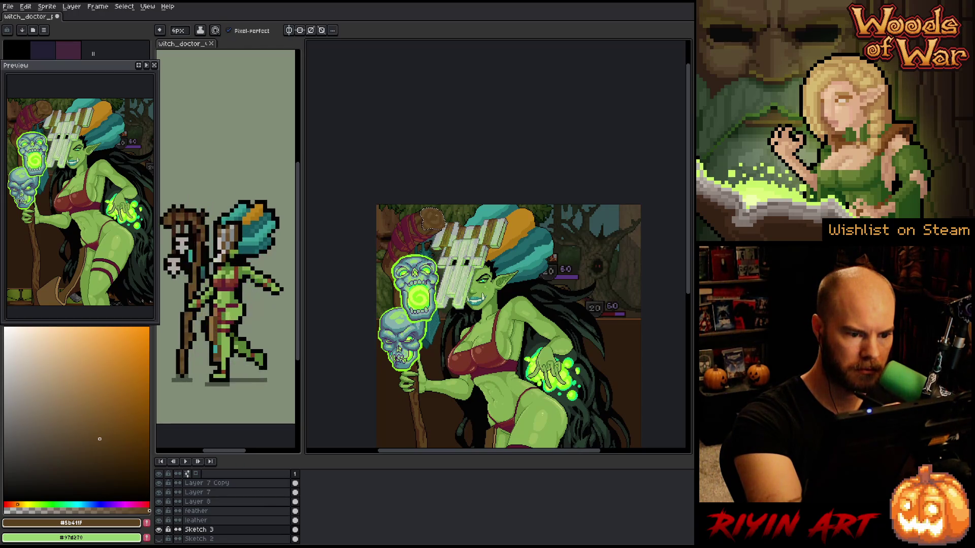
Sample a darker greyish brown from the staff and pan up to show the figure
{"action": "left_click", "coordinate": [431, 218], "text": "alt"}
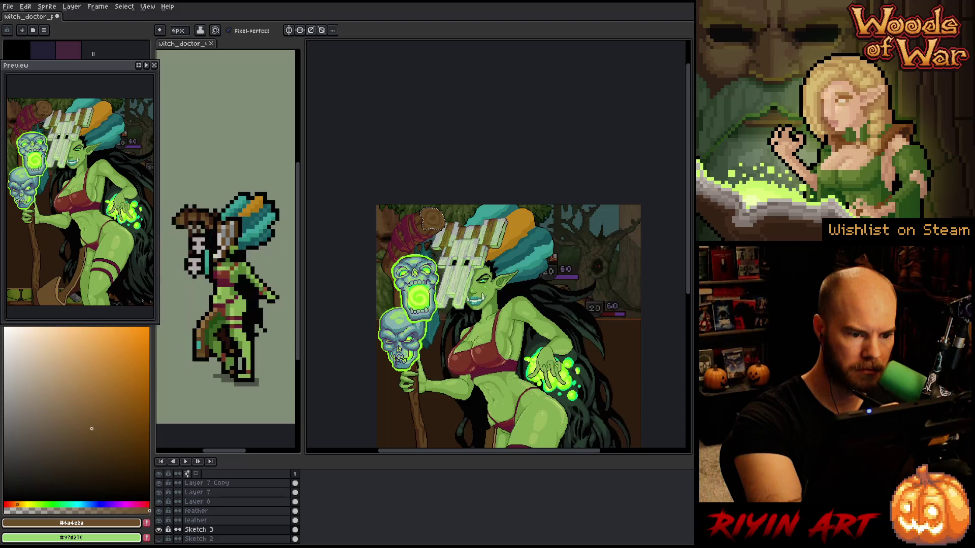
{"action": "left_click", "coordinate": [432, 218], "text": "alt"}
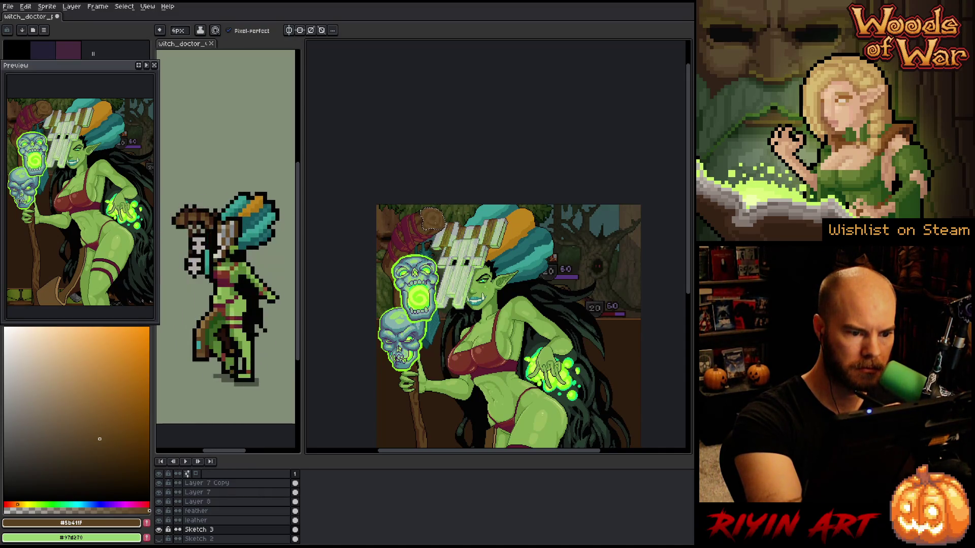
{"action": "left_click", "coordinate": [91, 428]}
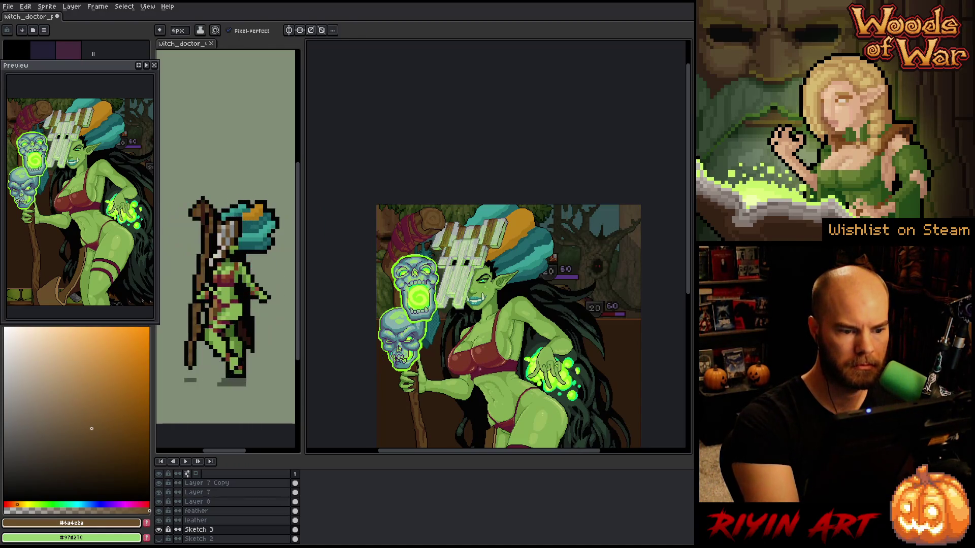
{"action": "key", "text": "space"}
{"action": "left_click_drag", "start_coordinate": [560, 379], "coordinate": [549, 303]}
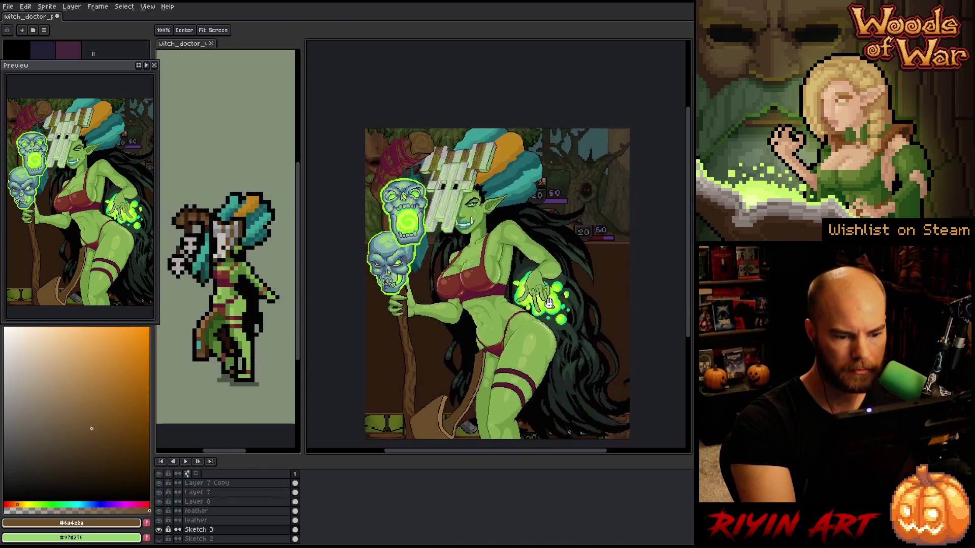
Lasso around the staff from its top down to the base, adding a small area at the base
{"action": "left_click_drag", "start_coordinate": [430, 199], "coordinate": [422, 414]}
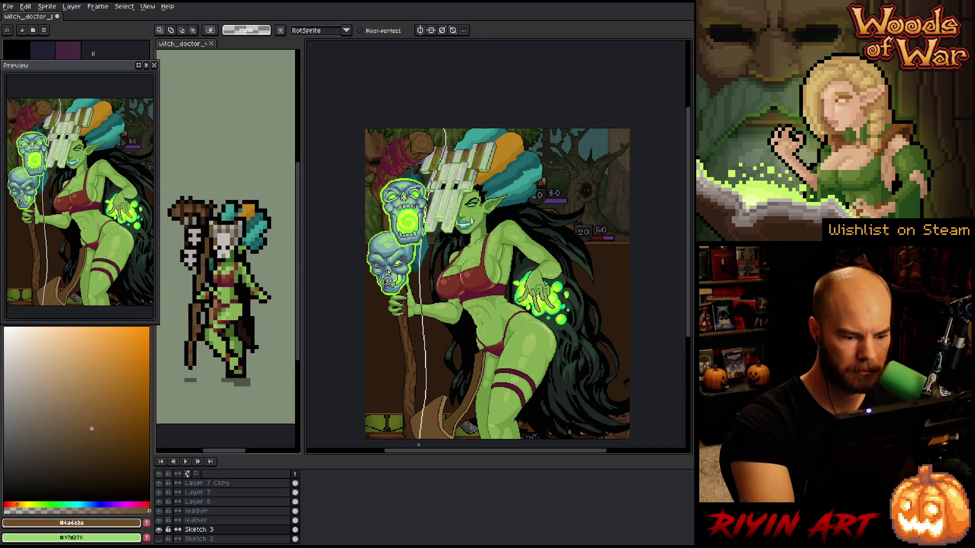
{"action": "mouse_move", "coordinate": [395, 445]}
{"action": "left_mouse_down"}
{"action": "mouse_move", "coordinate": [367, 304]}
{"action": "mouse_move", "coordinate": [367, 131]}
{"action": "left_mouse_up"}
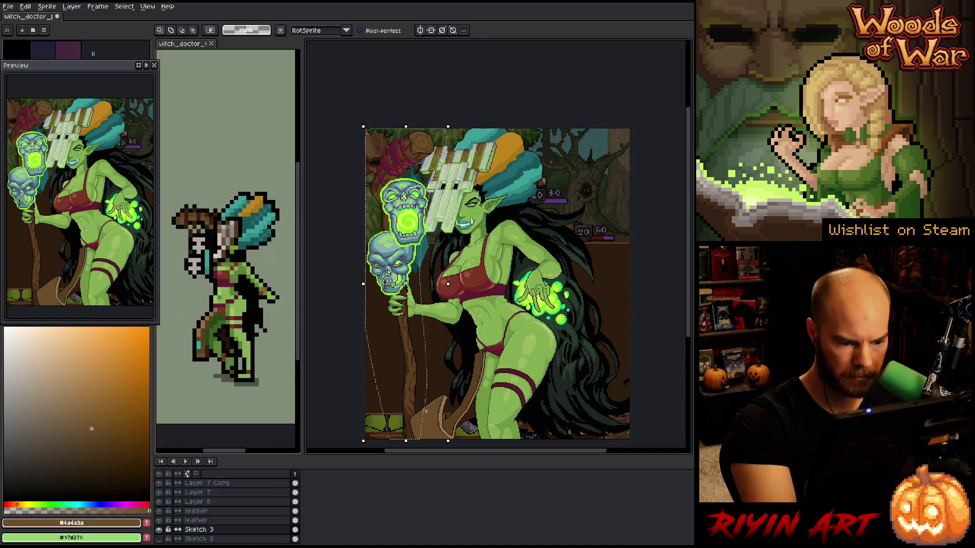
{"action": "mouse_move", "coordinate": [432, 413]}
{"action": "left_mouse_down"}
{"action": "mouse_move", "coordinate": [425, 403]}
{"action": "mouse_move", "coordinate": [418, 412]}
{"action": "left_mouse_up"}
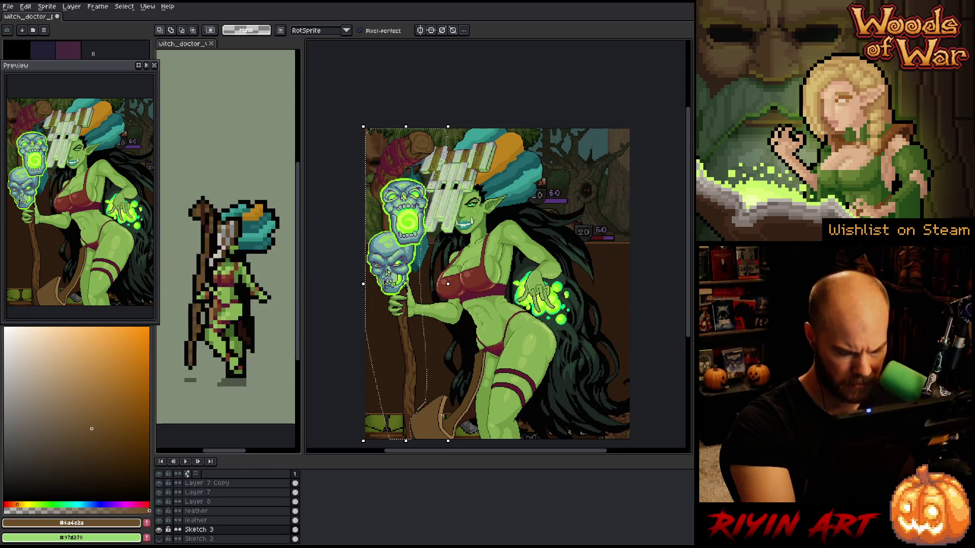
{"action": "scroll", "coordinate": [463, 432], "scroll_direction": "up", "scroll_amount": 3}
{"action": "scroll", "coordinate": [480, 317], "scroll_direction": "up", "scroll_amount": 4}
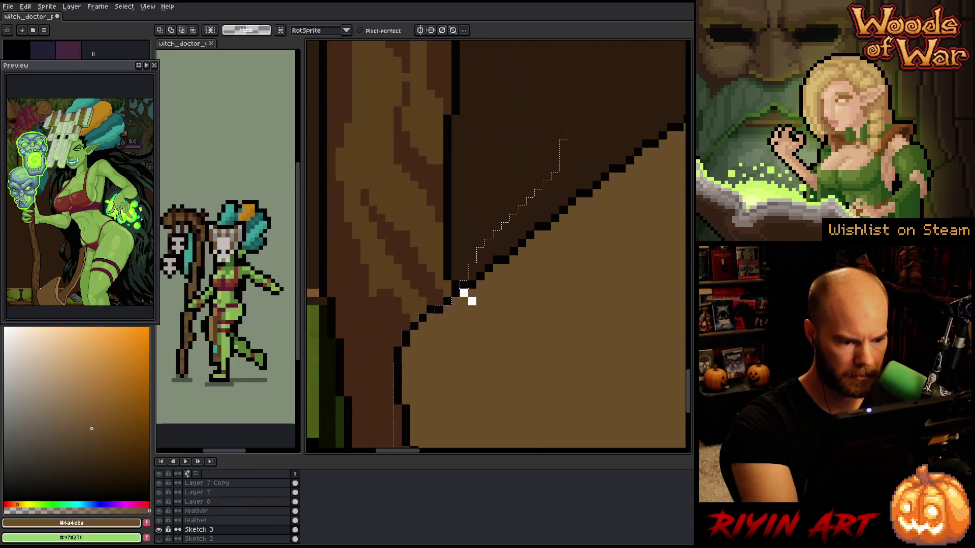
Zoom in and refine the lasso selection along the staff's edge
{"action": "mouse_move", "coordinate": [452, 301]}
{"action": "left_mouse_down"}
{"action": "mouse_move", "coordinate": [476, 301]}
{"action": "mouse_move", "coordinate": [389, 376]}
{"action": "left_mouse_up"}
{"action": "key", "text": "space"}
{"action": "left_click_drag", "start_coordinate": [520, 315], "coordinate": [529, 182]}
{"action": "scroll", "coordinate": [516, 236], "scroll_direction": "down", "scroll_amount": 3}
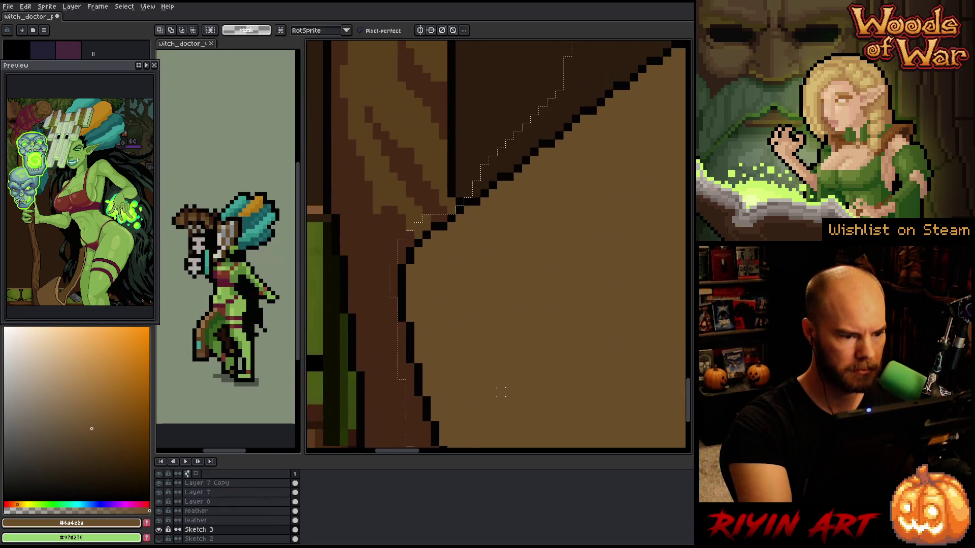
{"action": "scroll", "coordinate": [509, 393], "scroll_direction": "up", "scroll_amount": 5}
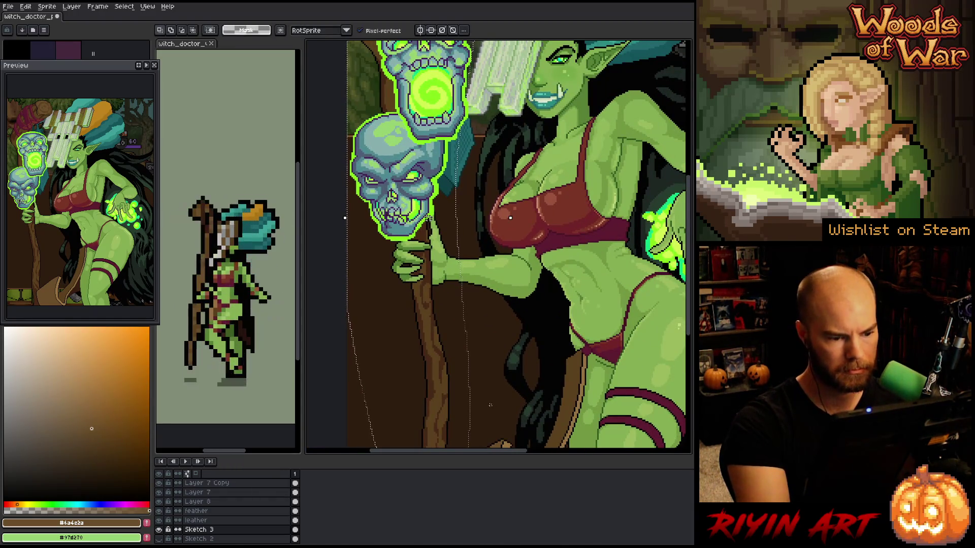
{"action": "key", "text": "space"}
{"action": "scroll", "coordinate": [510, 325], "scroll_direction": "up", "scroll_amount": 5}
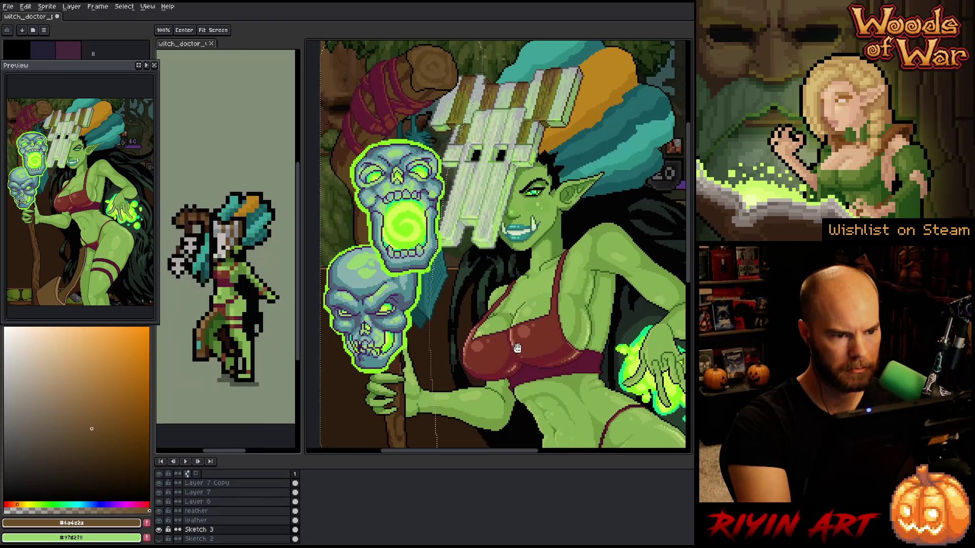
{"action": "scroll", "coordinate": [515, 304], "scroll_direction": "up", "scroll_amount": 6}
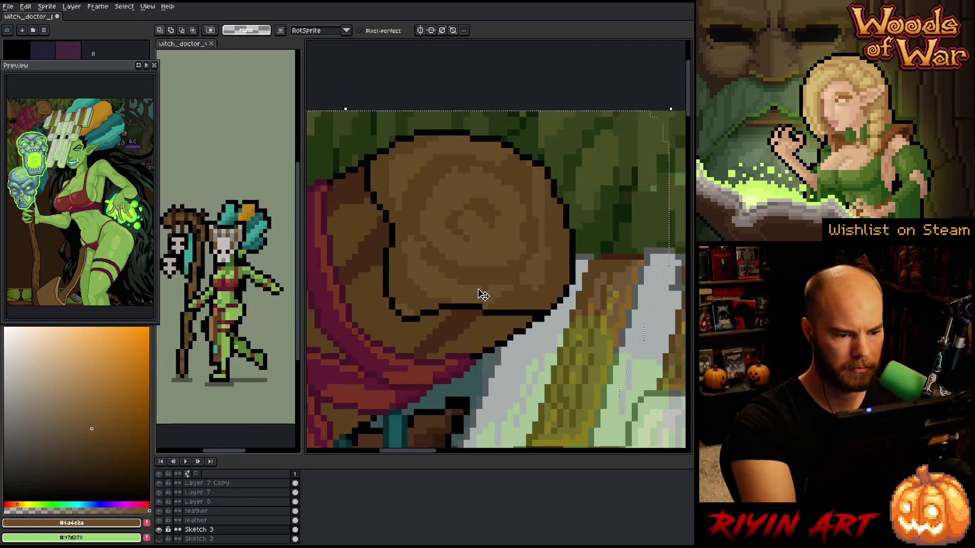
Replace the staff's black outline pixels with a dark brown
{"action": "left_click_drag", "start_coordinate": [470, 287], "coordinate": [511, 307]}
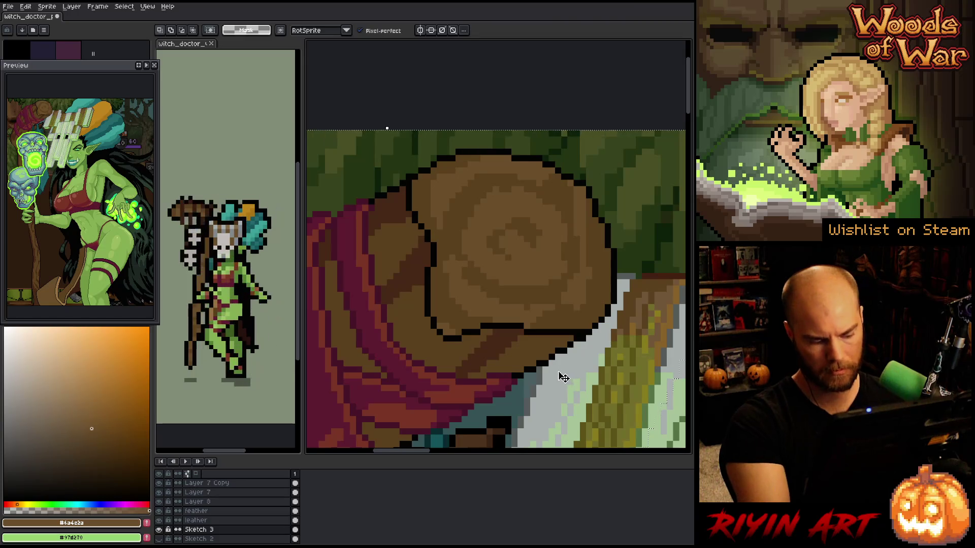
{"action": "key", "text": "shift+r"}
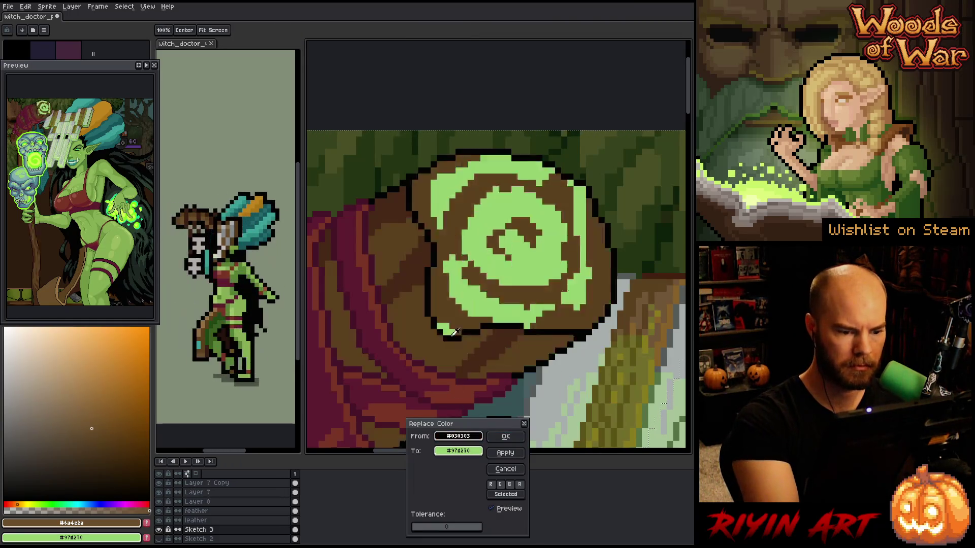
{"action": "left_click", "coordinate": [474, 352]}
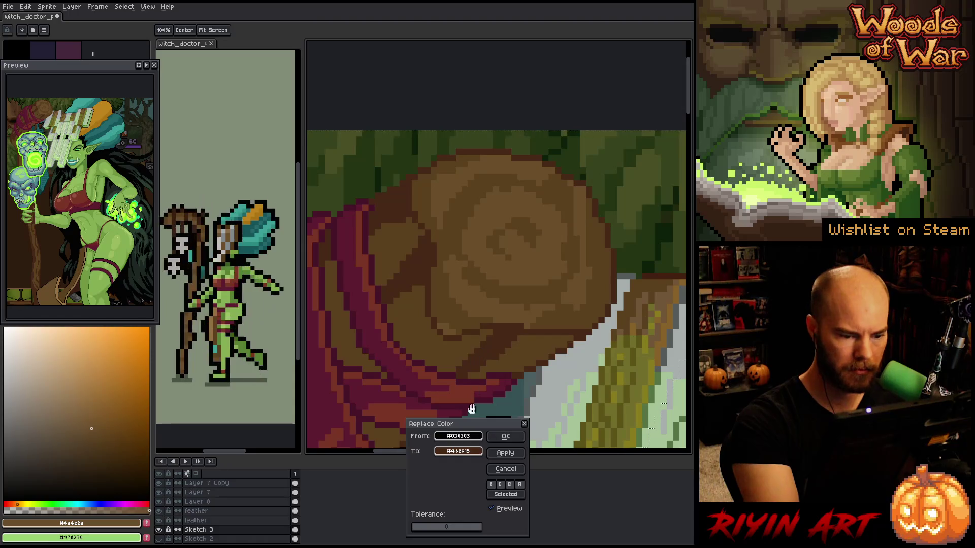
{"action": "left_click", "coordinate": [477, 450]}
{"action": "left_click", "coordinate": [477, 450]}
{"action": "left_click", "coordinate": [477, 449]}
{"action": "left_click", "coordinate": [491, 466]}
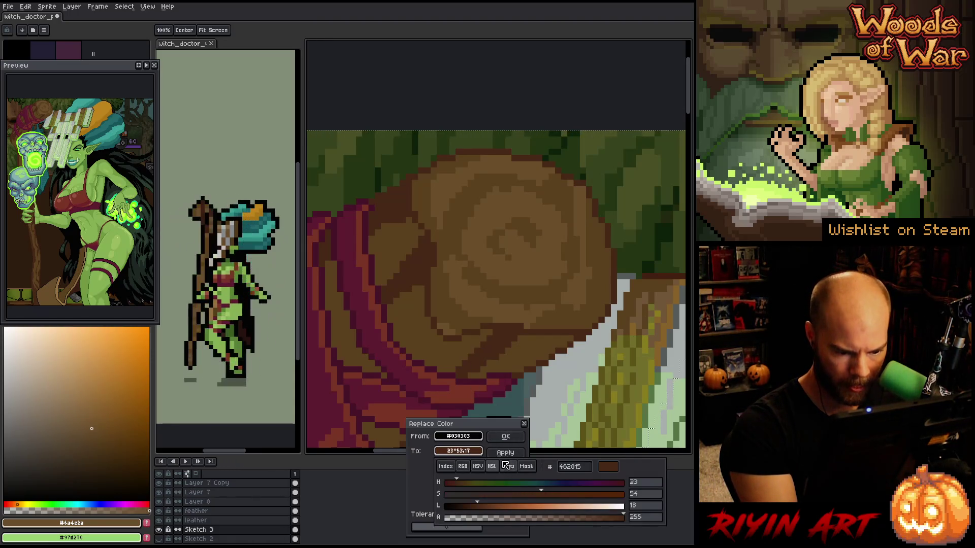
{"action": "left_click", "coordinate": [461, 507]}
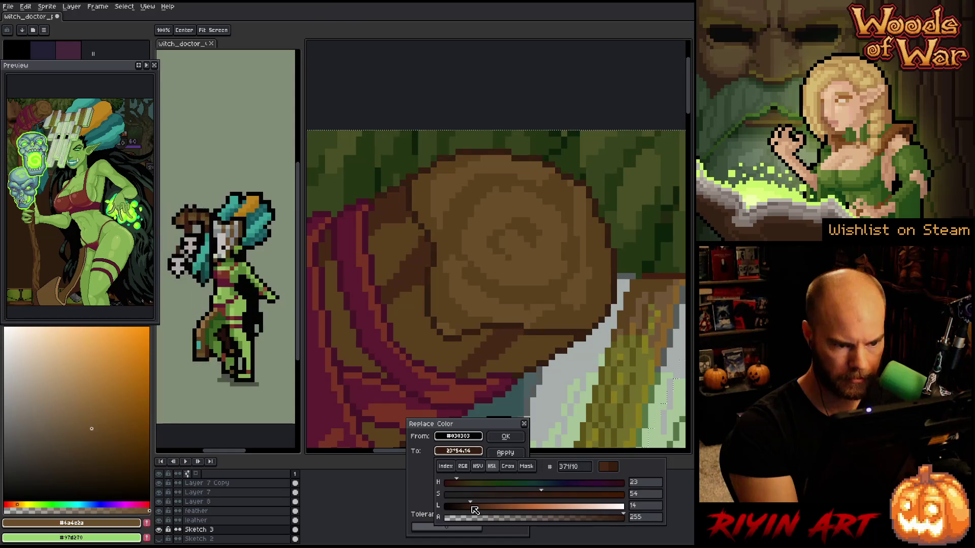
{"action": "left_click", "coordinate": [466, 507]}
{"action": "left_click", "coordinate": [506, 436]}
{"action": "key", "text": "ctrl+v"}
Lasso the wooden knob and recolour its dark brown outline to a lighter brown
{"action": "scroll", "coordinate": [563, 254], "scroll_direction": "up", "scroll_amount": 4}
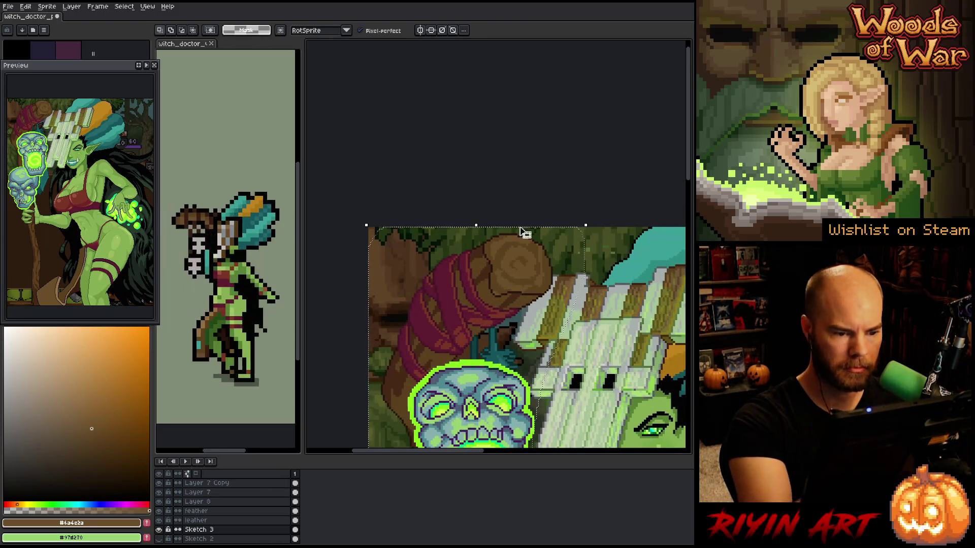
{"action": "scroll", "coordinate": [525, 261], "scroll_direction": "up", "scroll_amount": 1}
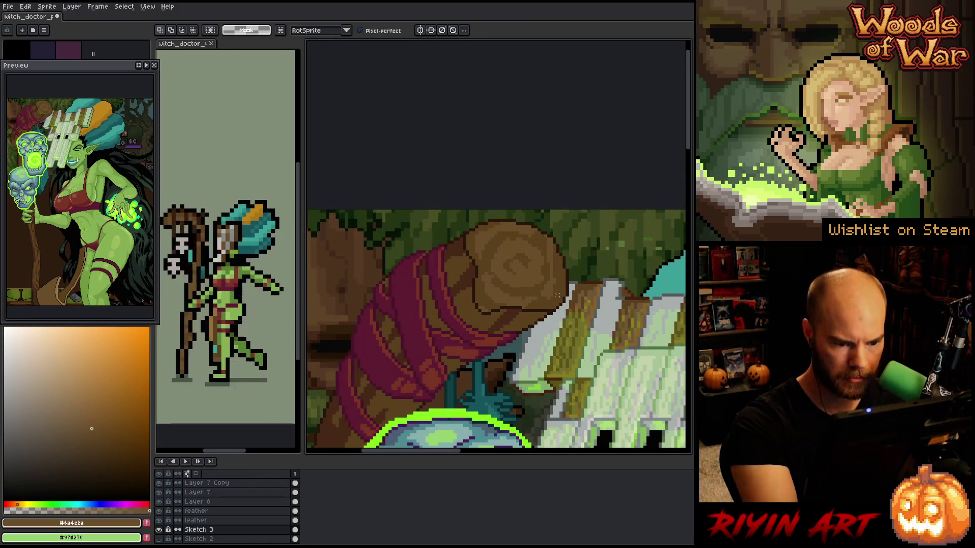
{"action": "mouse_move", "coordinate": [528, 317]}
{"action": "left_mouse_down"}
{"action": "mouse_move", "coordinate": [464, 289]}
{"action": "mouse_move", "coordinate": [461, 242]}
{"action": "mouse_move", "coordinate": [503, 241]}
{"action": "left_mouse_up"}
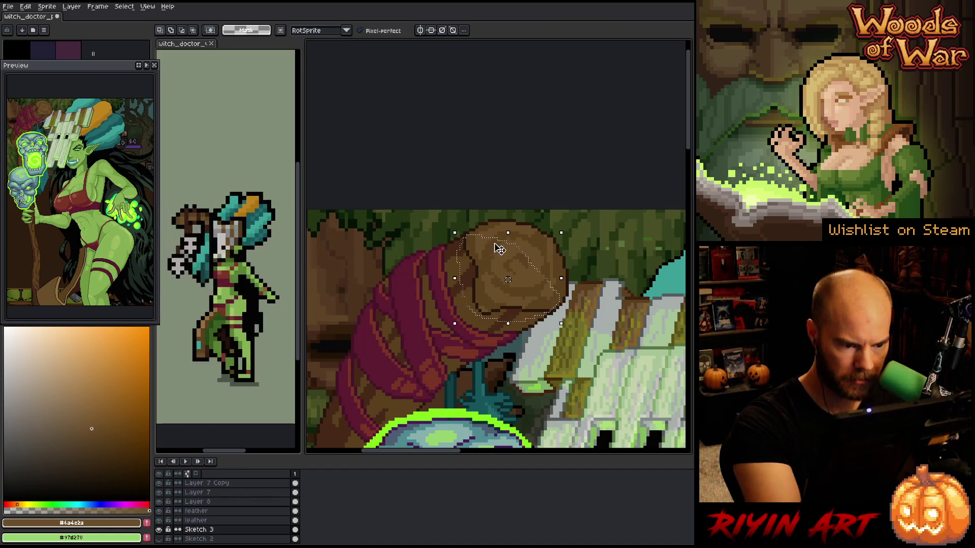
{"action": "key", "text": "shift+r"}
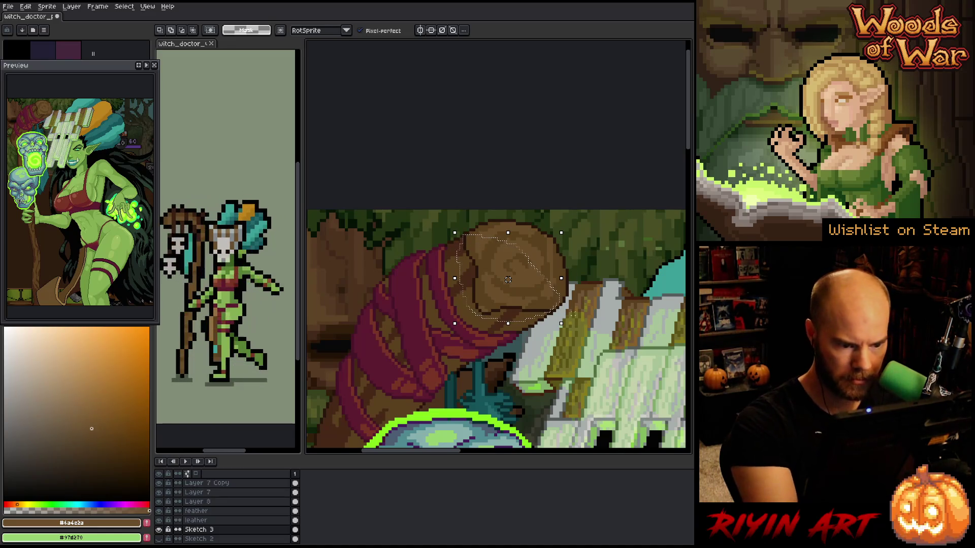
{"action": "left_click", "coordinate": [496, 307]}
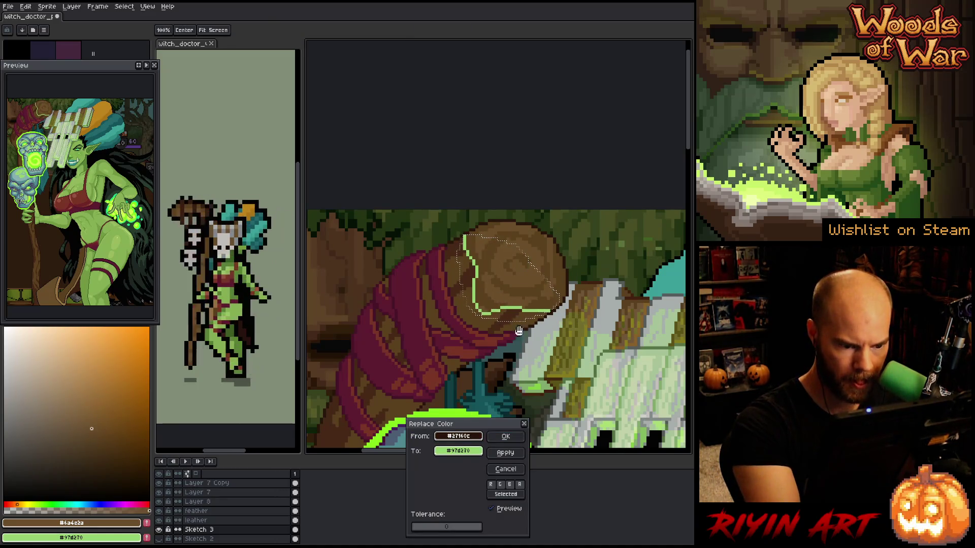
{"action": "left_click", "coordinate": [470, 451]}
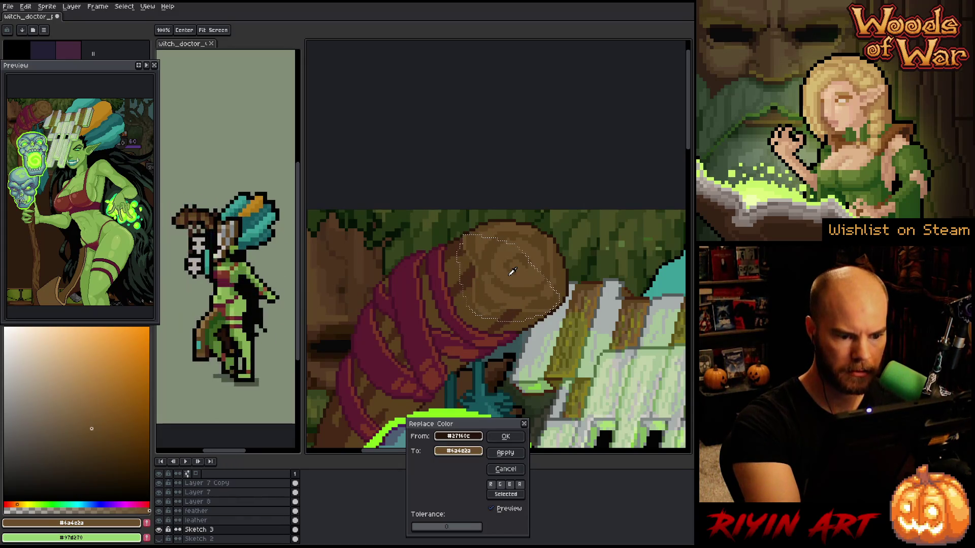
{"action": "left_click", "coordinate": [513, 279]}
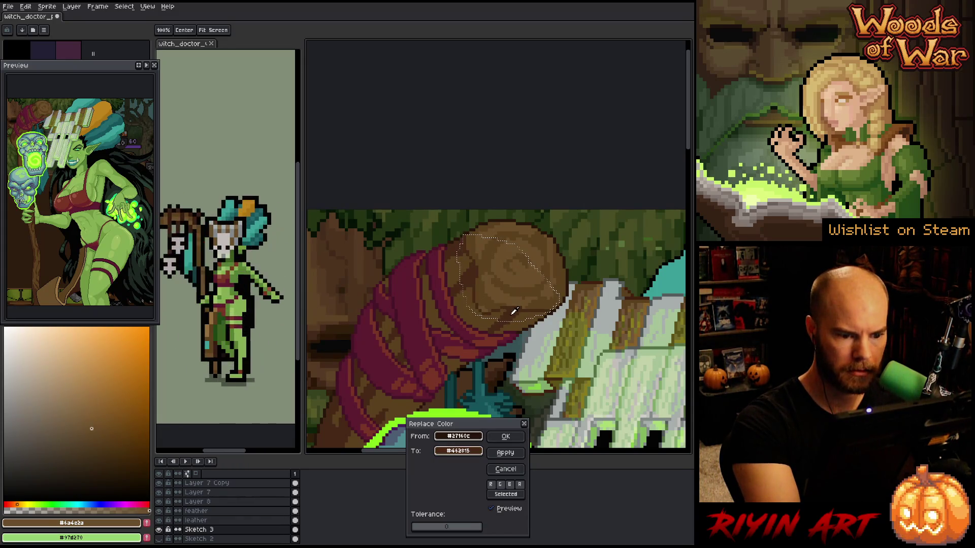
{"action": "left_click", "coordinate": [516, 435]}
{"action": "left_click", "coordinate": [482, 305]}
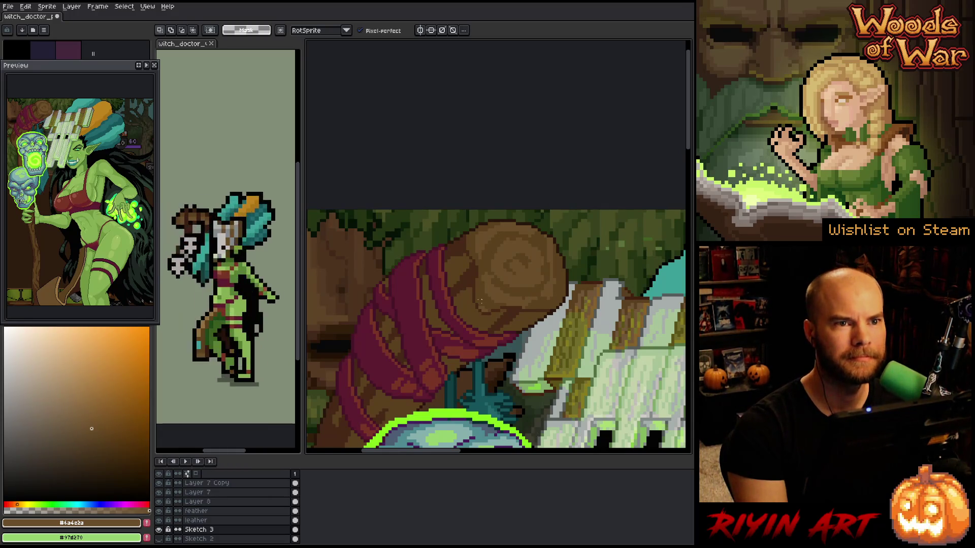
Toggle the Sketch 3 layer's visibility to compare the witch with and without it
{"action": "scroll", "coordinate": [467, 298], "scroll_direction": "down", "scroll_amount": 3}
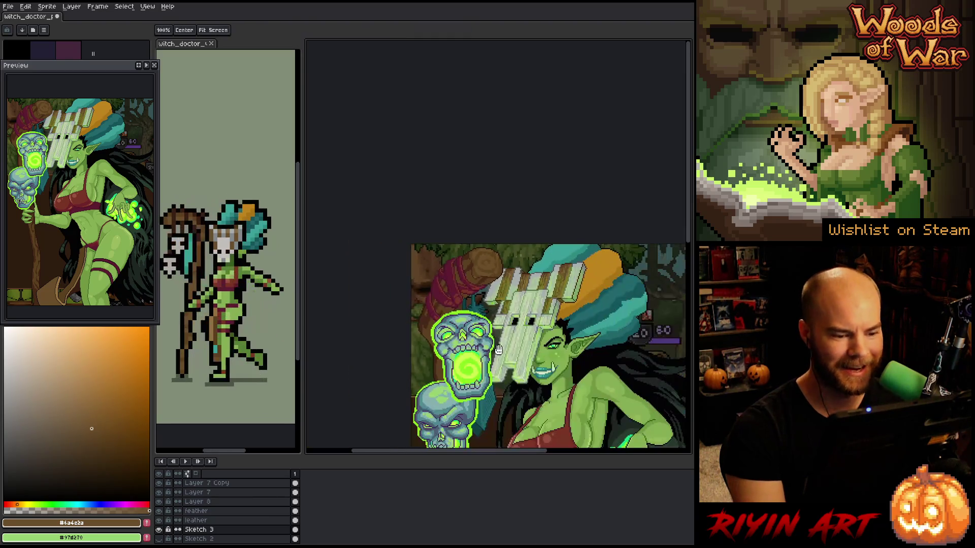
{"action": "scroll", "coordinate": [467, 297], "scroll_direction": "up", "scroll_amount": 1}
{"action": "scroll", "coordinate": [424, 347], "scroll_direction": "down", "scroll_amount": 2}
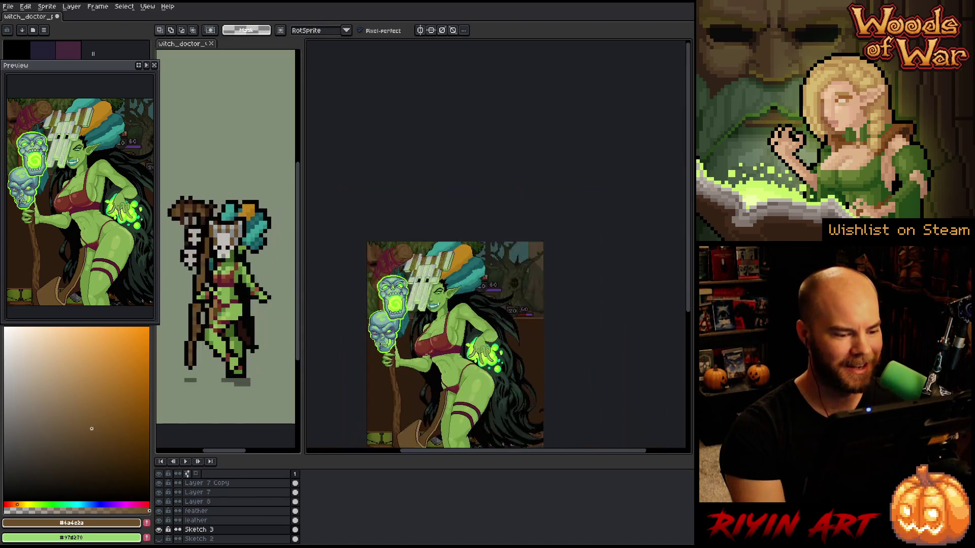
{"action": "scroll", "coordinate": [424, 346], "scroll_direction": "up", "scroll_amount": 1}
{"action": "scroll", "coordinate": [424, 314], "scroll_direction": "down", "scroll_amount": 3}
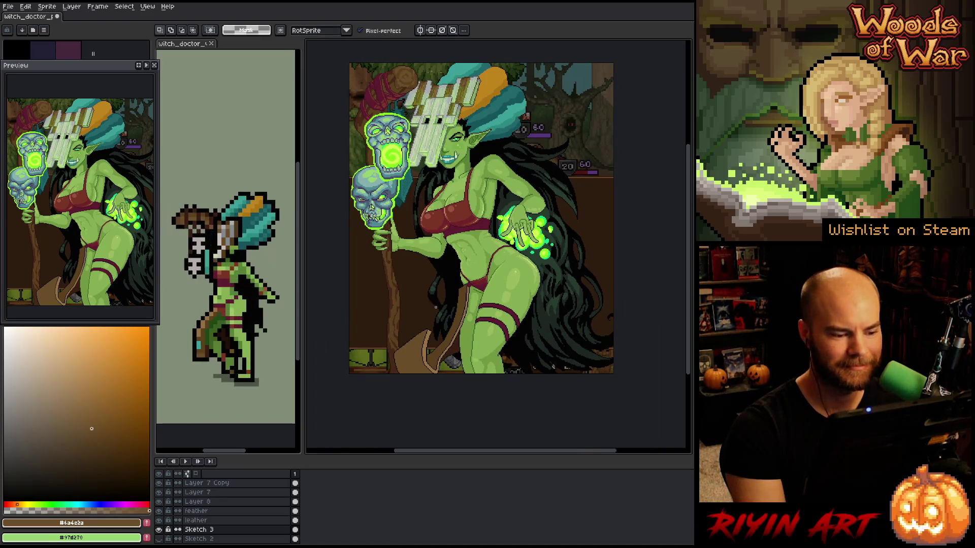
{"action": "scroll", "coordinate": [436, 306], "scroll_direction": "up", "scroll_amount": 2}
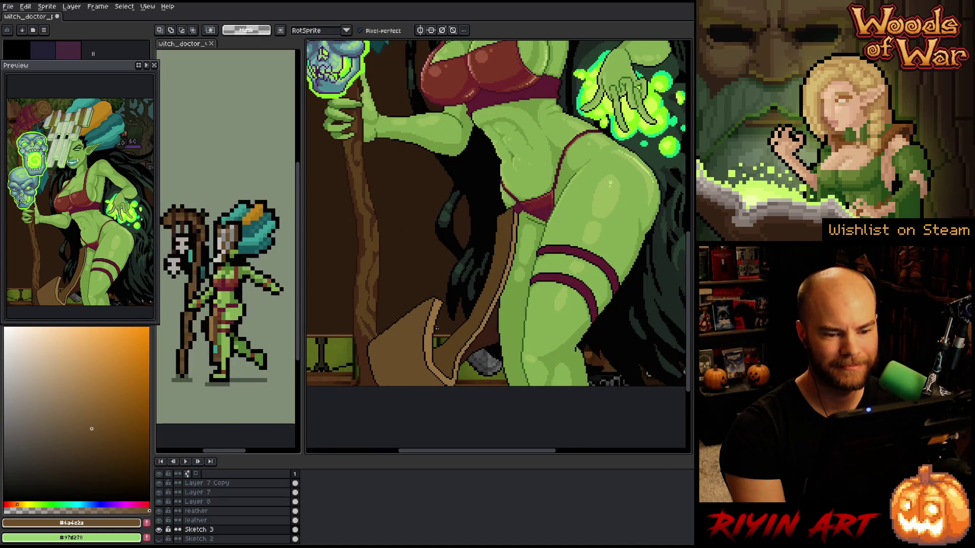
{"action": "scroll", "coordinate": [436, 328], "scroll_direction": "down", "scroll_amount": 2}
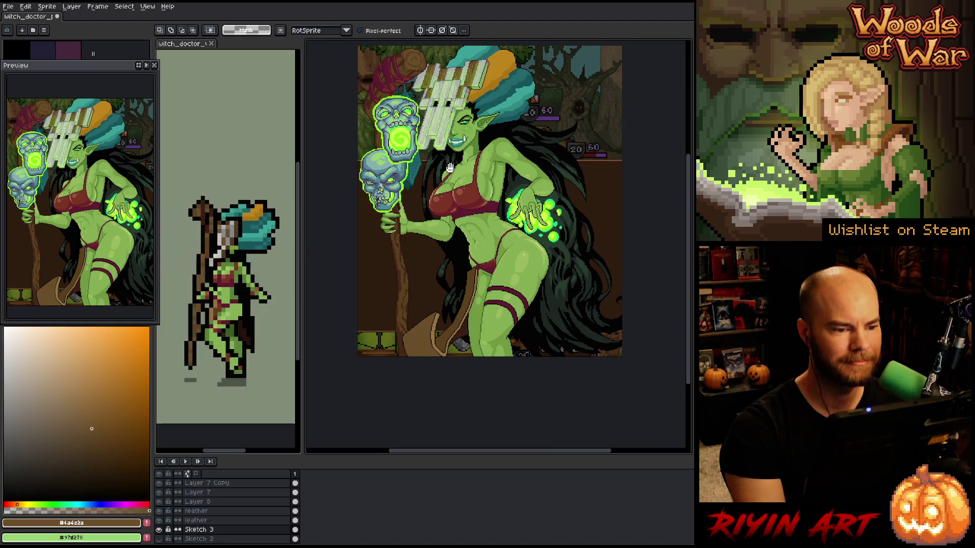
{"action": "scroll", "coordinate": [490, 228], "scroll_direction": "up", "scroll_amount": 2}
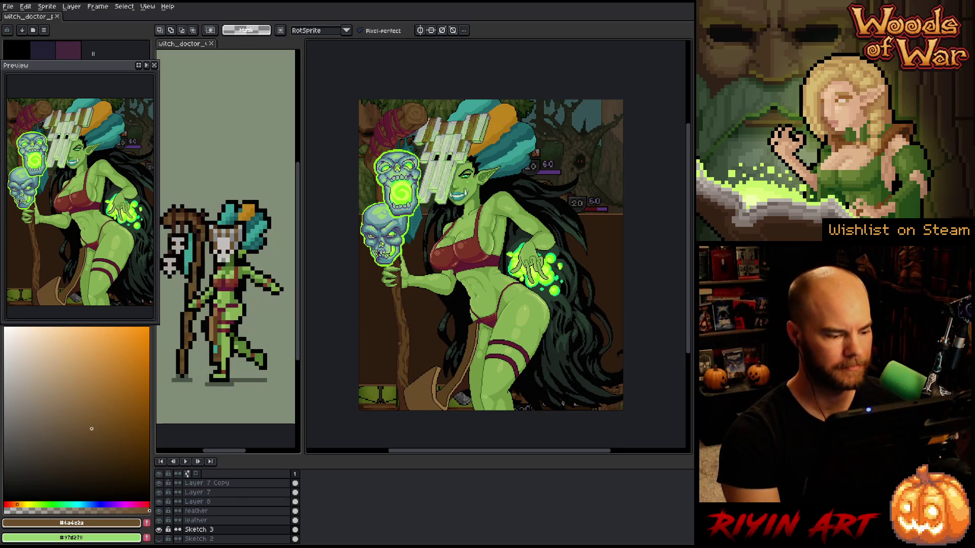
{"action": "left_click", "coordinate": [160, 529]}
{"action": "left_click", "coordinate": [159, 530]}
{"action": "left_click", "coordinate": [159, 530]}
{"action": "left_click", "coordinate": [159, 529]}
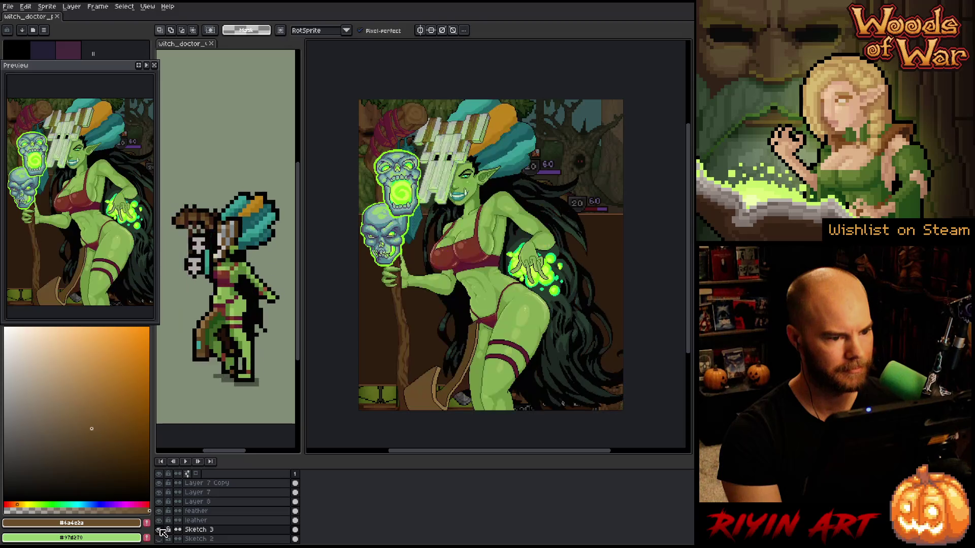
{"action": "left_click", "coordinate": [159, 529]}
{"action": "left_click", "coordinate": [159, 530]}
Delete the feather and leather layers
{"action": "left_click", "coordinate": [198, 521]}
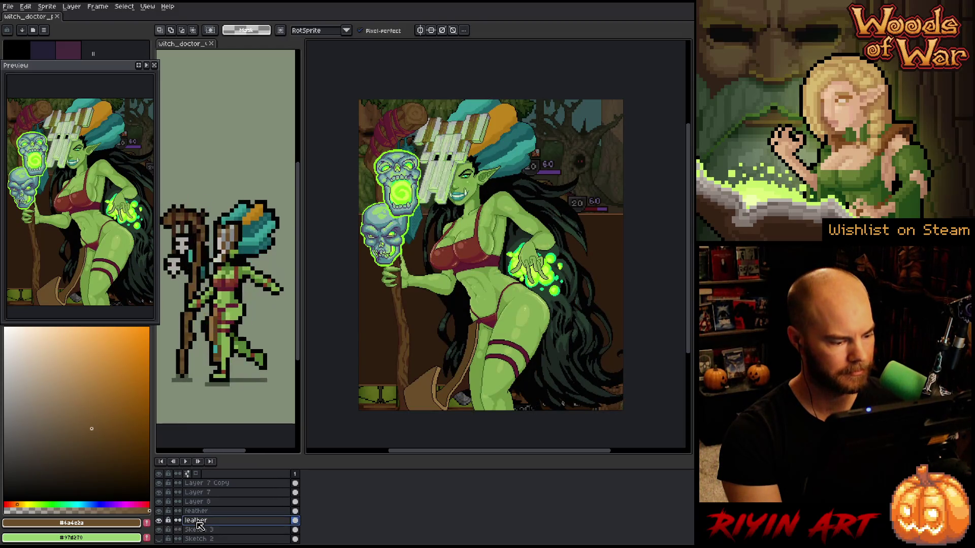
{"action": "key", "text": "Delete"}
{"action": "key", "text": "Delete"}
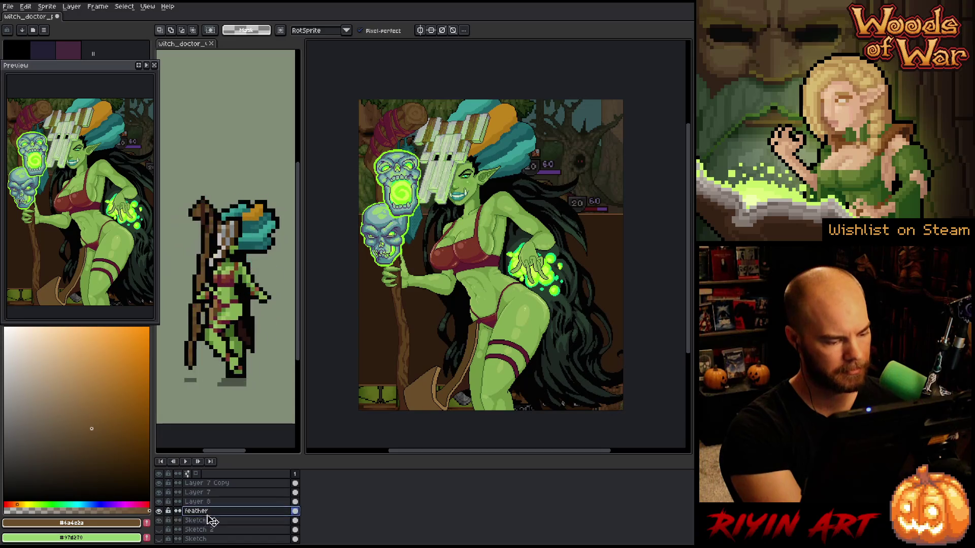
{"action": "left_click", "coordinate": [159, 511]}
{"action": "left_click", "coordinate": [160, 511]}
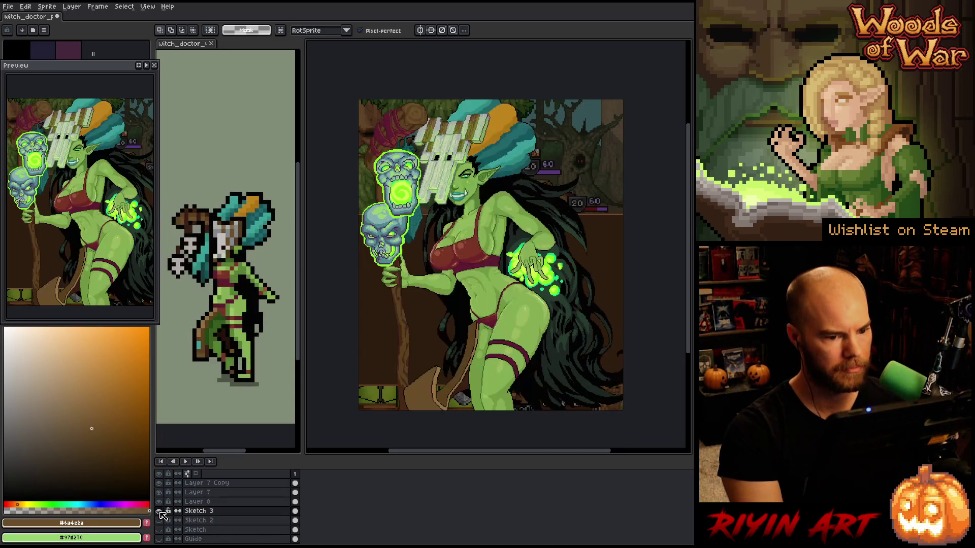
Eyedrop the skull's bright green as the drawing colour
{"action": "key", "text": "i"}
{"action": "scroll", "coordinate": [399, 155], "scroll_direction": "up", "scroll_amount": 2}
{"action": "left_click", "coordinate": [400, 154]}
{"action": "scroll", "coordinate": [406, 163], "scroll_direction": "down", "scroll_amount": 3}
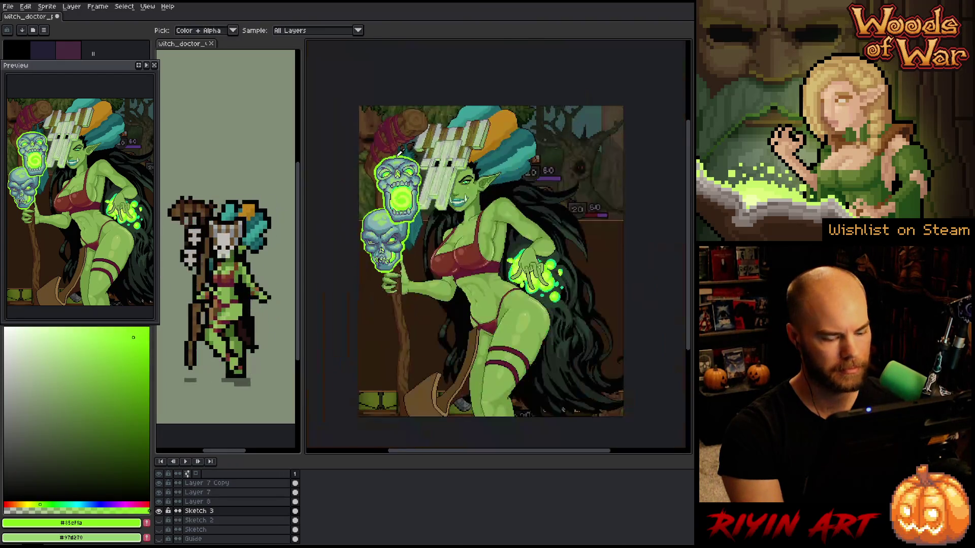
Duplicate the Sketch 3 layer and drag the copy below the original
{"action": "right_click", "coordinate": [203, 511]}
{"action": "left_click", "coordinate": [222, 523]}
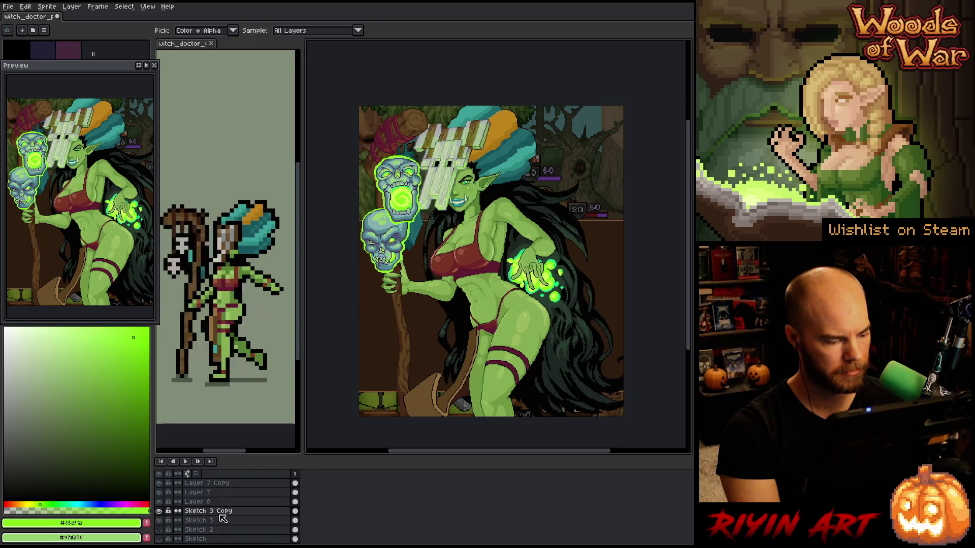
{"action": "left_click_drag", "start_coordinate": [220, 515], "coordinate": [218, 524]}
Apply a bright green Outline effect to the Sketch 3 Copy layer
{"action": "key", "text": "shift+o"}
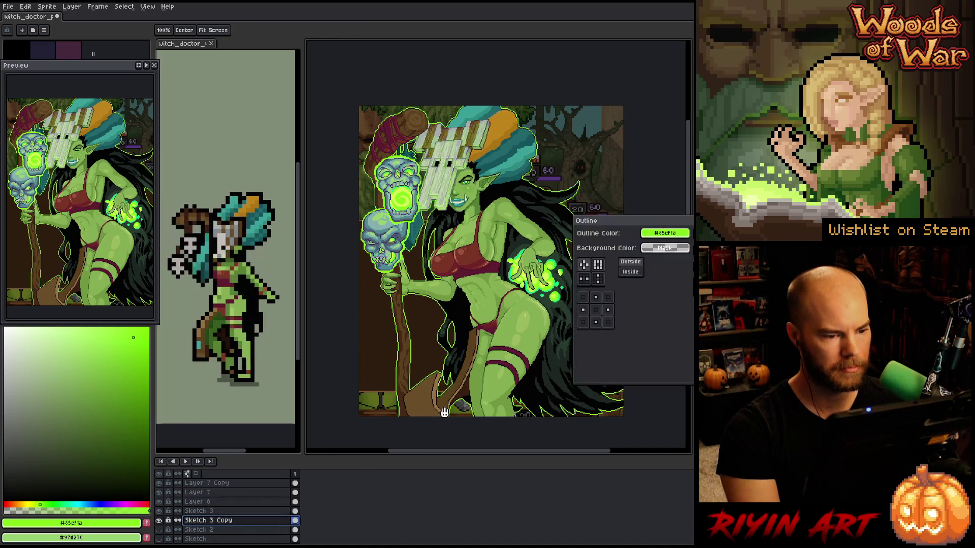
{"action": "key", "text": "Return"}
{"action": "key", "text": "i"}
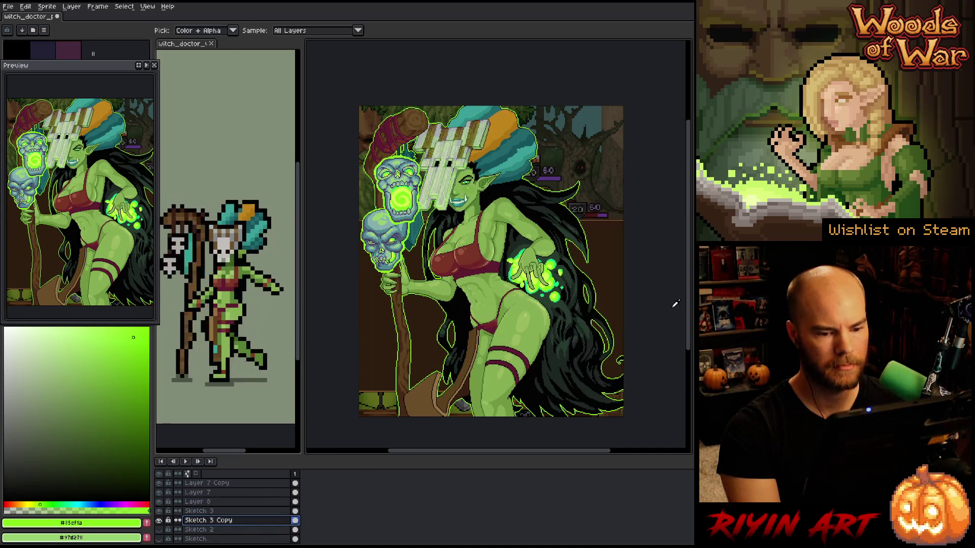
{"action": "scroll", "coordinate": [499, 352], "scroll_direction": "down", "scroll_amount": 1}
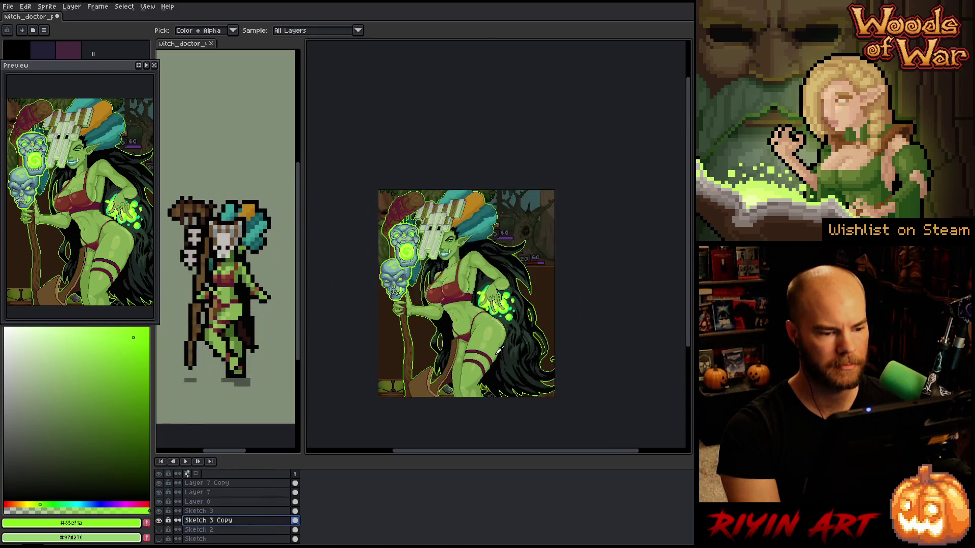
{"action": "scroll", "coordinate": [499, 350], "scroll_direction": "up", "scroll_amount": 1}
{"action": "scroll", "coordinate": [488, 345], "scroll_direction": "down", "scroll_amount": 1}
{"action": "scroll", "coordinate": [475, 341], "scroll_direction": "up", "scroll_amount": 1}
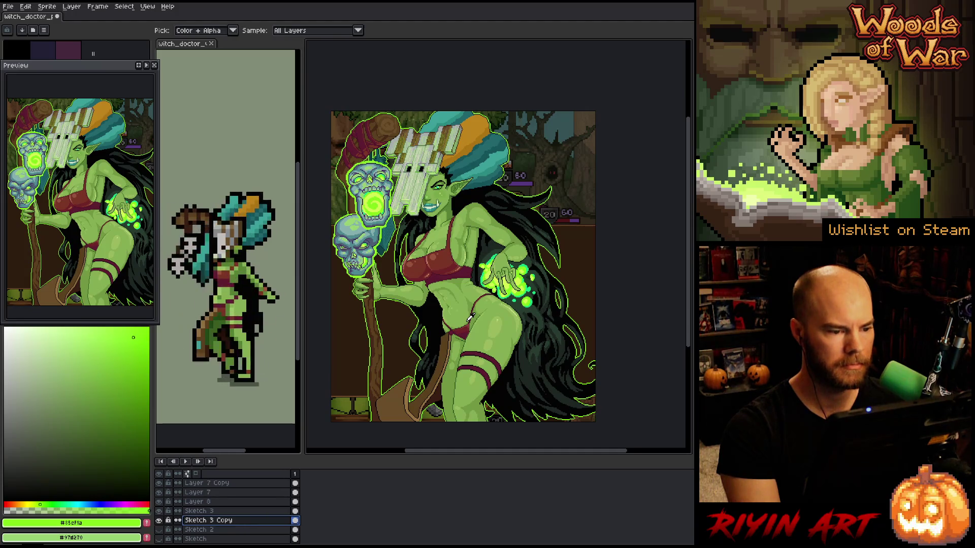
Run a second Outline pass to thicken the green edge around the witch
{"action": "key", "text": "shift+o"}
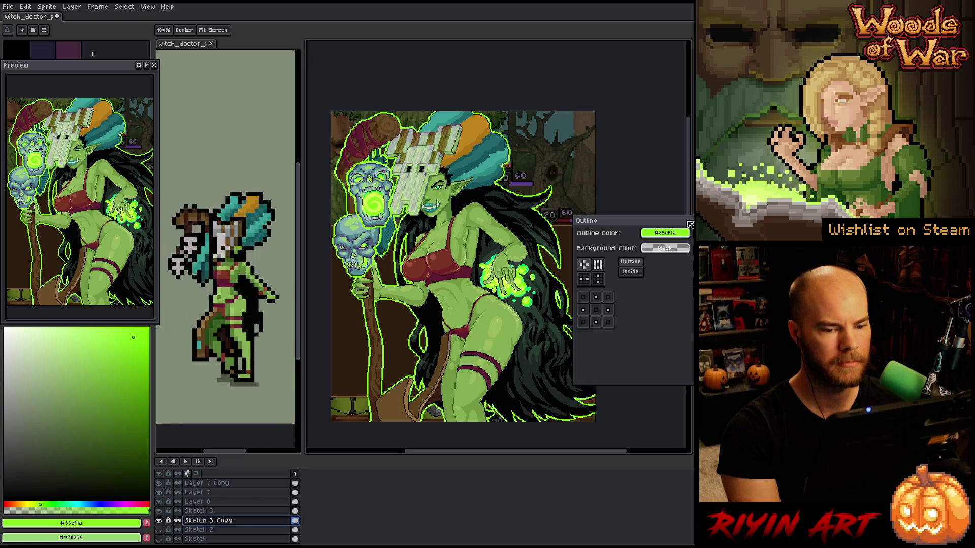
{"action": "key", "text": "Return"}
{"action": "mouse_move", "coordinate": [438, 342]}
{"action": "left_mouse_down"}
{"action": "mouse_move", "coordinate": [460, 332]}
{"action": "mouse_move", "coordinate": [476, 339]}
{"action": "left_mouse_up"}
{"action": "key", "text": "i"}
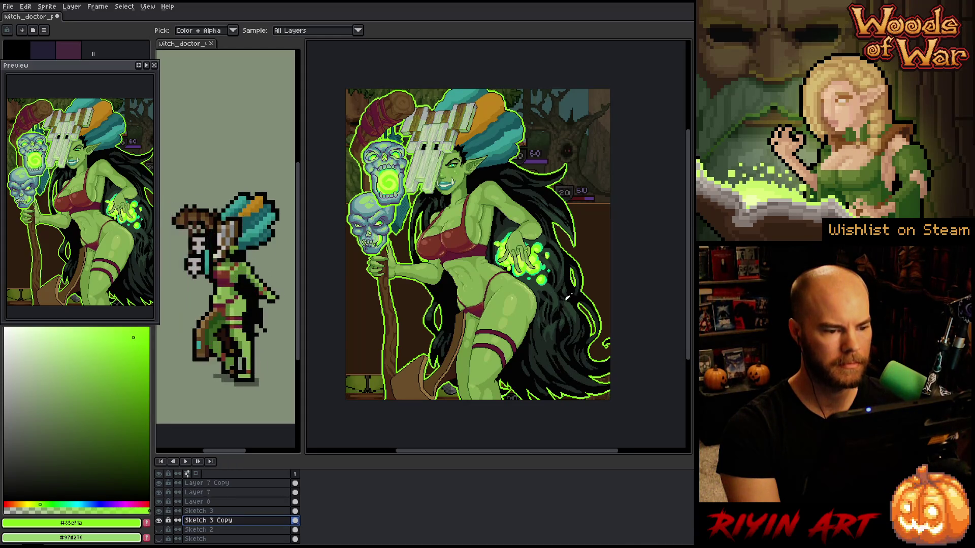
Hide the layers timeline and close the small sprite's split view
{"action": "key", "text": "Tab"}
{"action": "scroll", "coordinate": [483, 239], "scroll_direction": "up", "scroll_amount": 1}
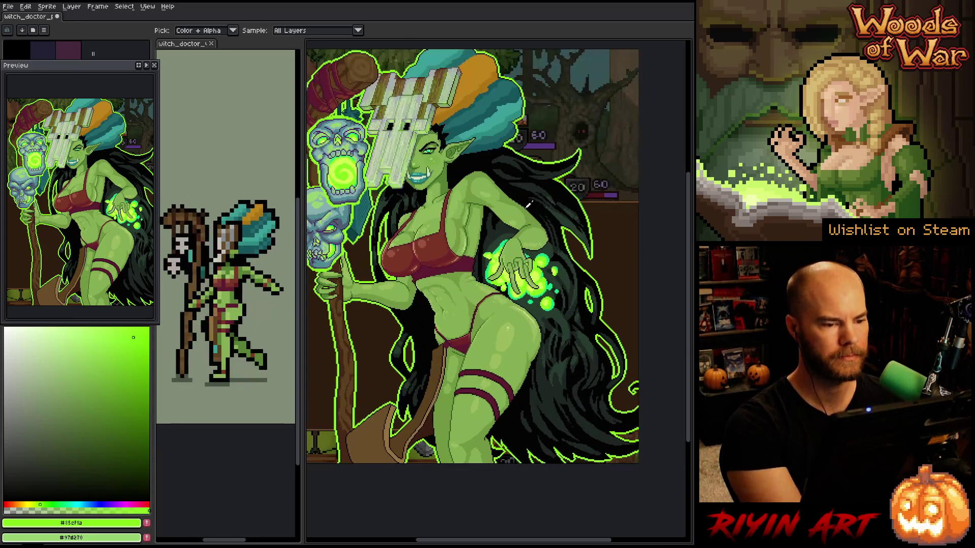
{"action": "scroll", "coordinate": [482, 238], "scroll_direction": "down", "scroll_amount": 1}
{"action": "left_click", "coordinate": [210, 43]}
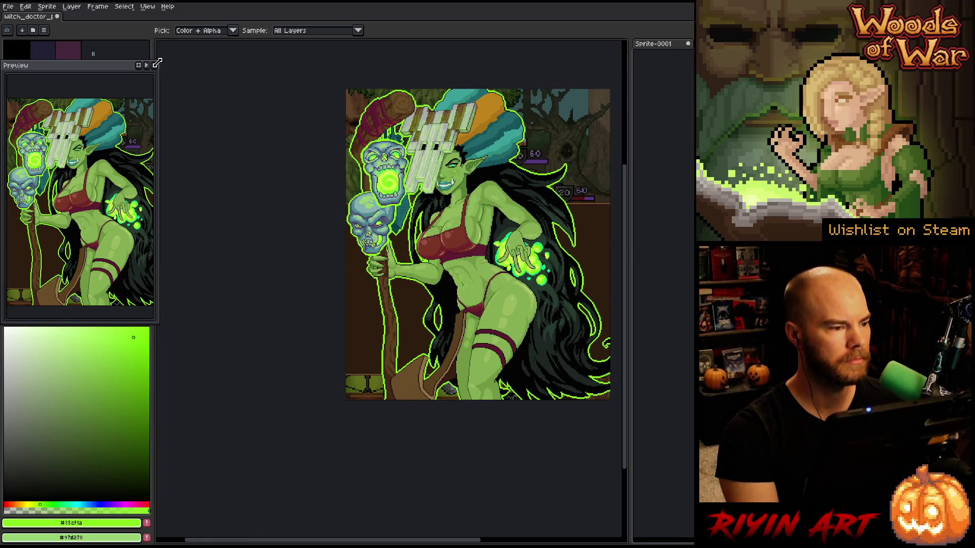
Close the Preview panel and discard Sprite-0001 without saving
{"action": "left_click", "coordinate": [154, 66]}
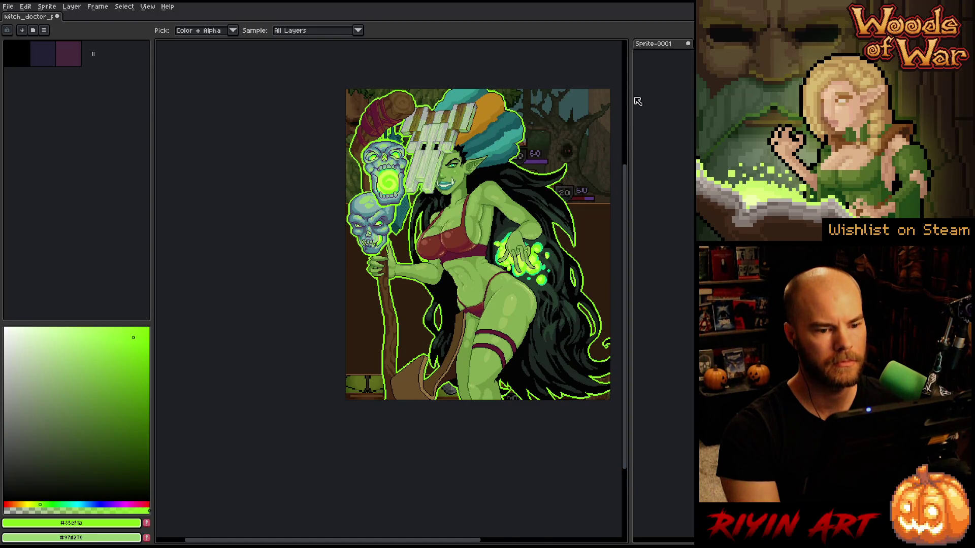
{"action": "left_click", "coordinate": [687, 44]}
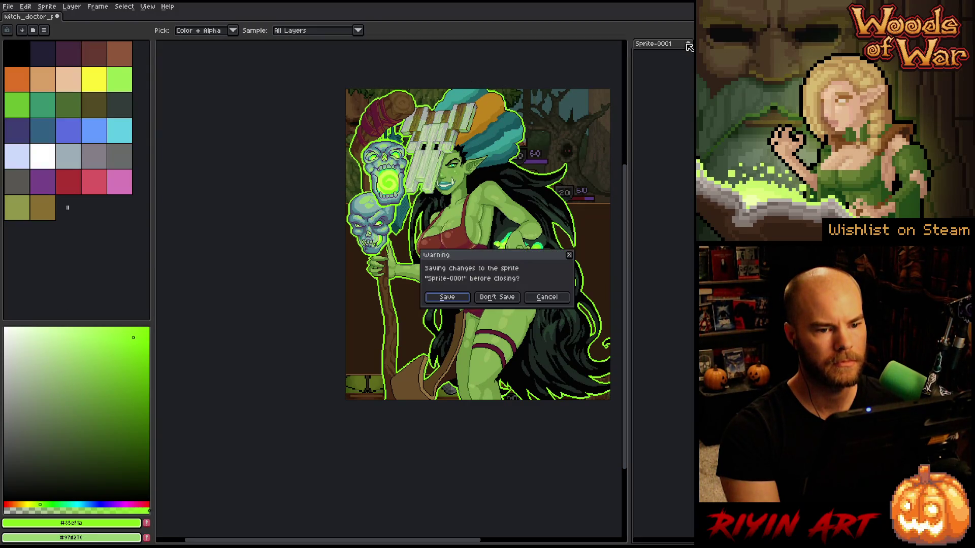
{"action": "left_click", "coordinate": [496, 297]}
{"action": "scroll", "coordinate": [404, 241], "scroll_direction": "up", "scroll_amount": 2}
{"action": "scroll", "coordinate": [406, 236], "scroll_direction": "down", "scroll_amount": 1}
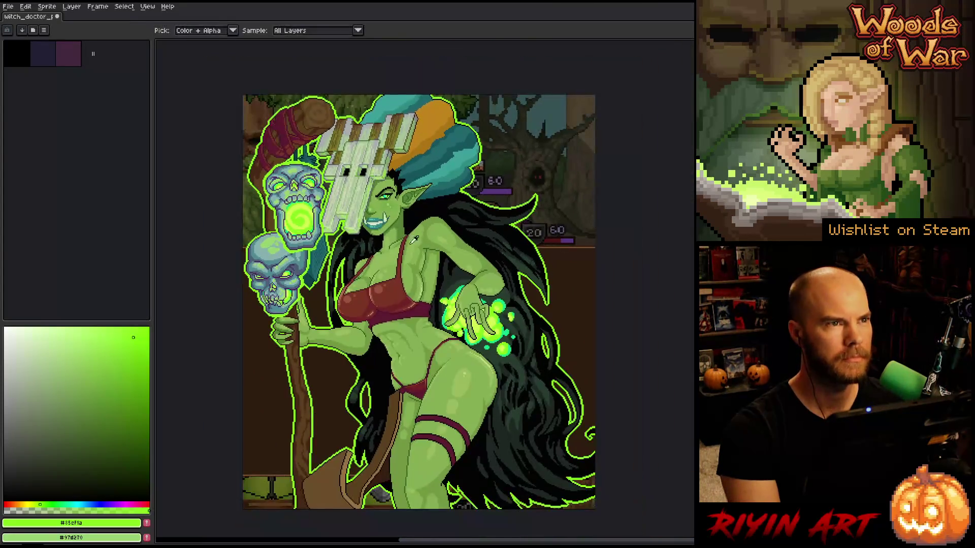
Enter full-screen canvas mode and pan across the green-outlined witch artwork
{"action": "key", "text": "ctrl+f"}
{"action": "right_click", "coordinate": [470, 248]}
{"action": "left_click", "coordinate": [482, 269]}
{"action": "scroll", "coordinate": [392, 284], "scroll_direction": "up", "scroll_amount": 1}
{"action": "mouse_move", "coordinate": [392, 287]}
{"action": "left_mouse_down"}
{"action": "mouse_move", "coordinate": [369, 260]}
{"action": "mouse_move", "coordinate": [345, 252]}
{"action": "left_mouse_up"}
{"action": "mouse_move", "coordinate": [451, 284]}
{"action": "left_mouse_down"}
{"action": "mouse_move", "coordinate": [441, 279]}
{"action": "mouse_move", "coordinate": [438, 293]}
{"action": "left_mouse_up"}
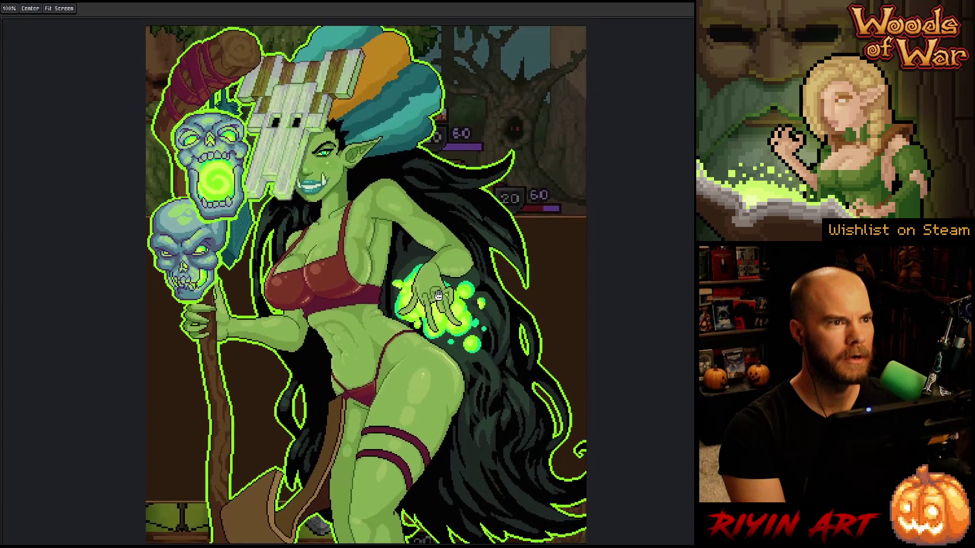
{"action": "key", "text": "i"}
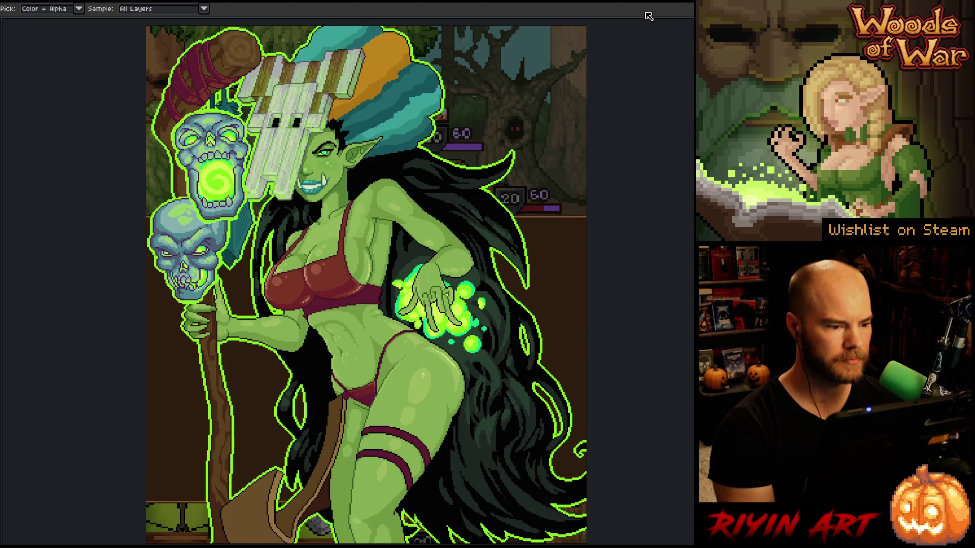
{"action": "scroll", "coordinate": [441, 213], "scroll_direction": "down", "scroll_amount": 1}
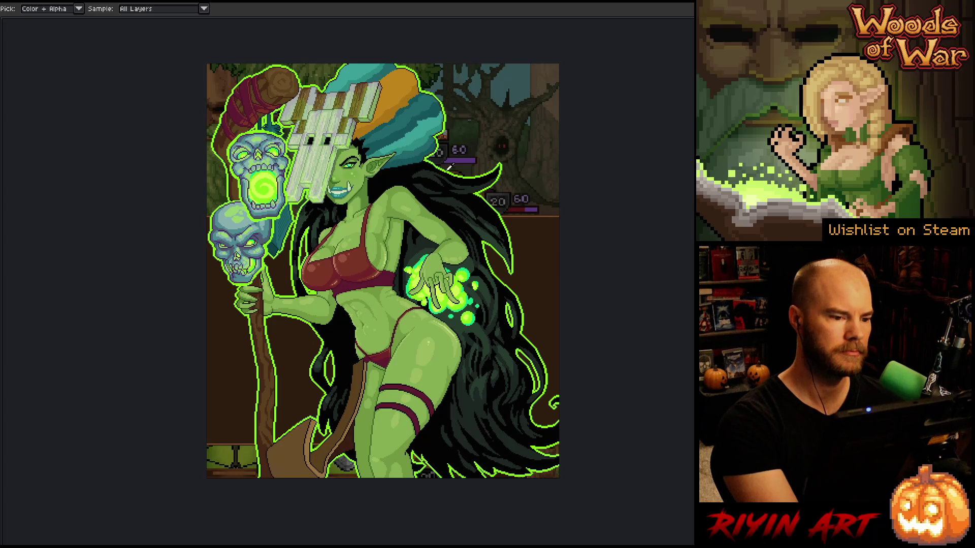
{"action": "key", "text": "shift+r"}
Replace the outline's bright green with a darker, muted olive green tuned via HSL sliders
{"action": "mouse_move", "coordinate": [479, 428]}
{"action": "left_mouse_down"}
{"action": "mouse_move", "coordinate": [479, 409]}
{"action": "mouse_move", "coordinate": [628, 308]}
{"action": "mouse_move", "coordinate": [650, 273]}
{"action": "mouse_move", "coordinate": [642, 273]}
{"action": "left_mouse_up"}
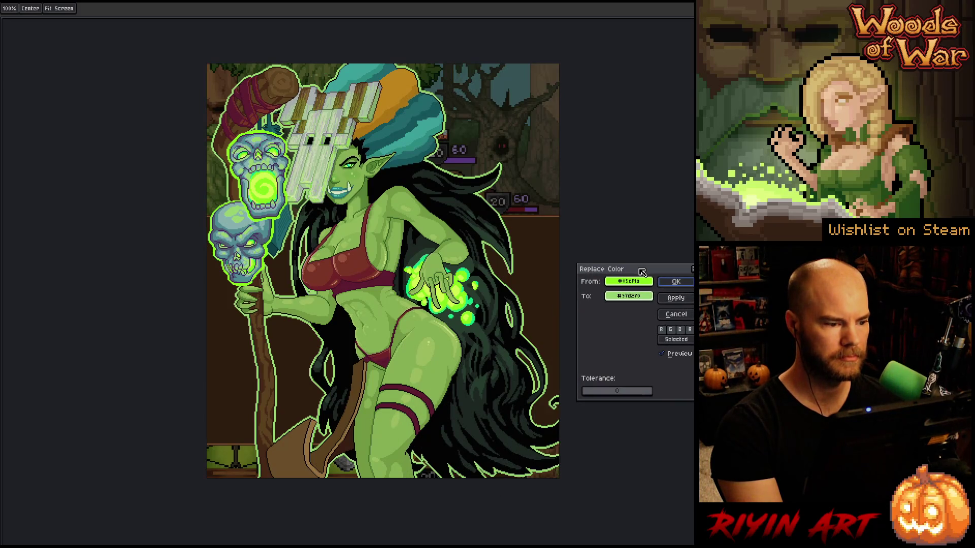
{"action": "left_click", "coordinate": [641, 297]}
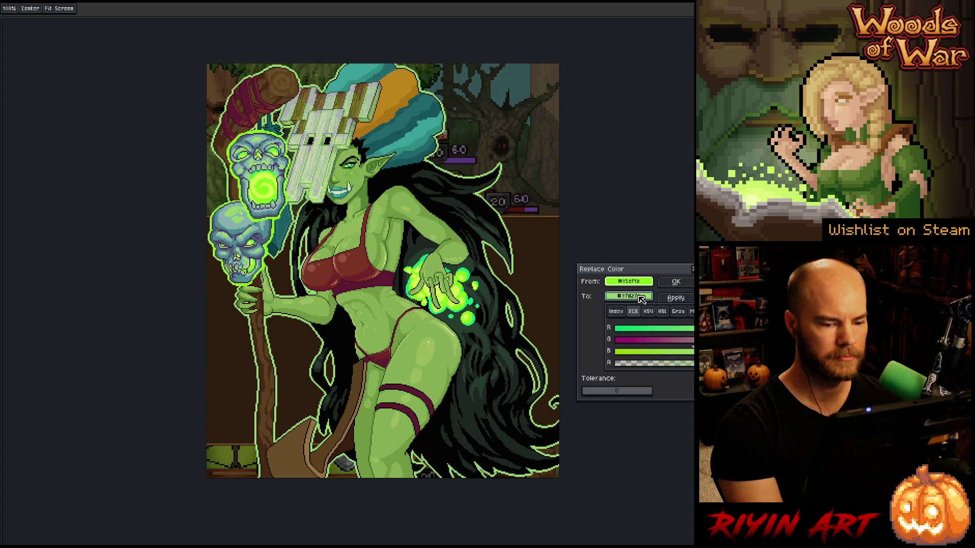
{"action": "left_click_drag", "start_coordinate": [644, 280], "coordinate": [641, 296]}
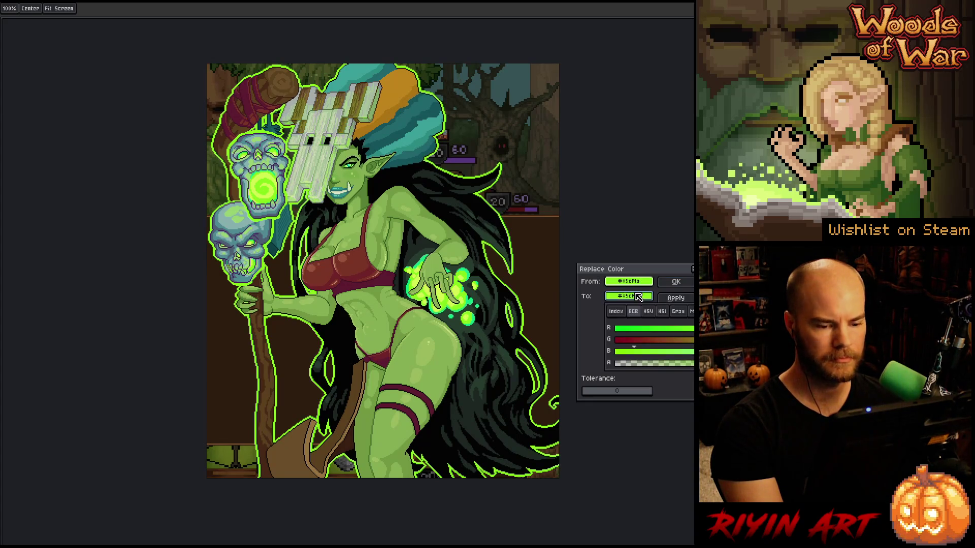
{"action": "left_click", "coordinate": [662, 311]}
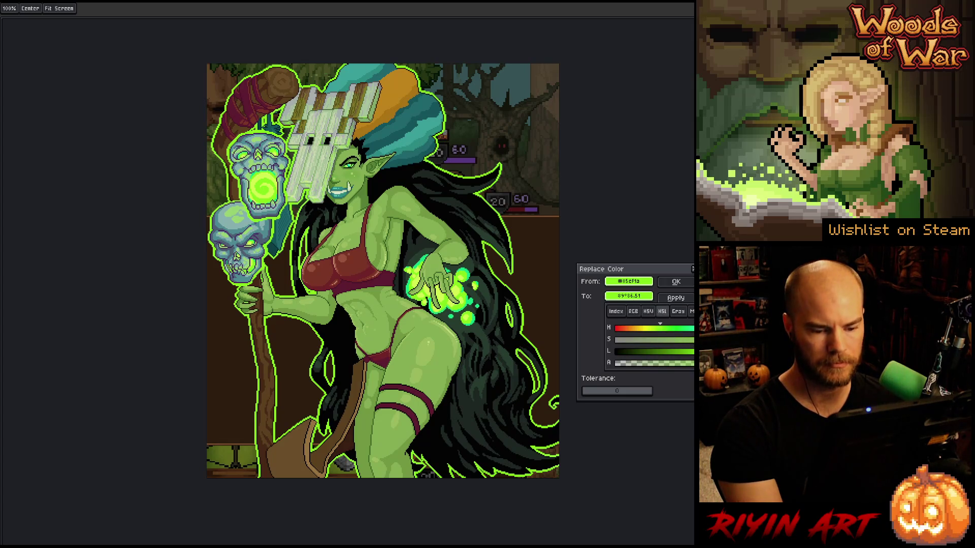
{"action": "mouse_move", "coordinate": [741, 340]}
{"action": "left_mouse_down"}
{"action": "mouse_move", "coordinate": [698, 339]}
{"action": "mouse_move", "coordinate": [710, 351]}
{"action": "mouse_move", "coordinate": [685, 350]}
{"action": "mouse_move", "coordinate": [760, 340]}
{"action": "left_mouse_up"}
{"action": "mouse_move", "coordinate": [688, 355]}
{"action": "left_mouse_down"}
{"action": "mouse_move", "coordinate": [660, 354]}
{"action": "mouse_move", "coordinate": [672, 354]}
{"action": "left_mouse_up"}
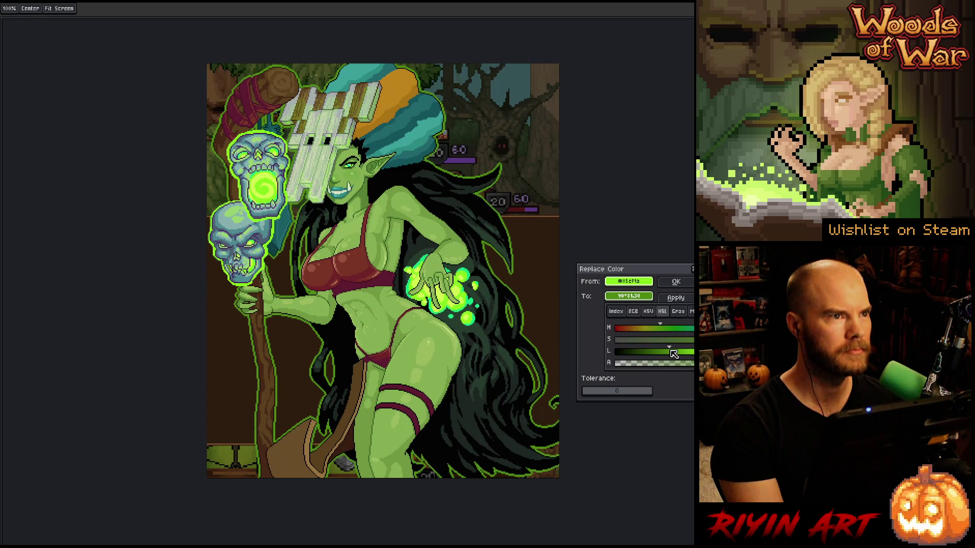
{"action": "mouse_move", "coordinate": [672, 351]}
{"action": "left_mouse_down"}
{"action": "mouse_move", "coordinate": [656, 351]}
{"action": "mouse_move", "coordinate": [687, 347]}
{"action": "mouse_move", "coordinate": [662, 330]}
{"action": "left_mouse_up"}
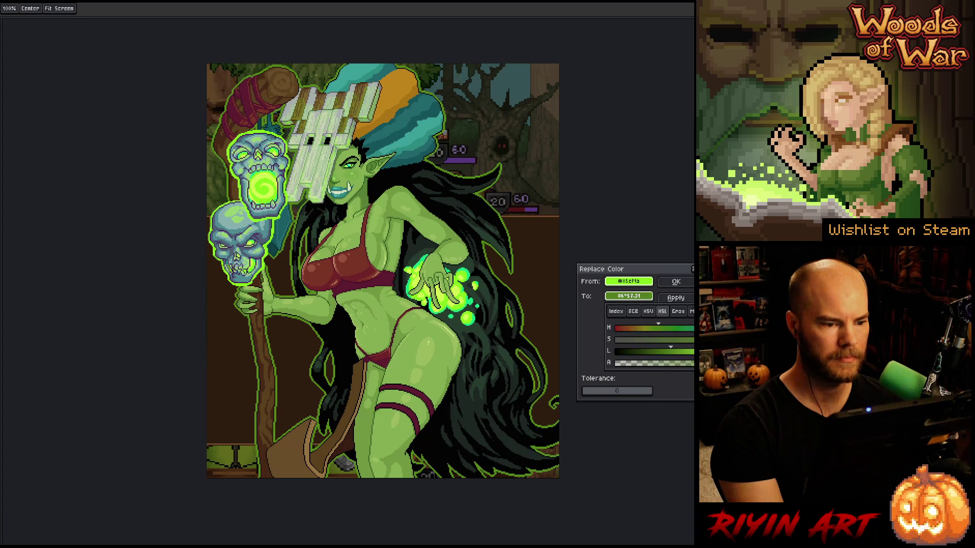
{"action": "mouse_move", "coordinate": [728, 336]}
{"action": "left_mouse_down"}
{"action": "mouse_move", "coordinate": [619, 339]}
{"action": "mouse_move", "coordinate": [667, 343]}
{"action": "left_mouse_up"}
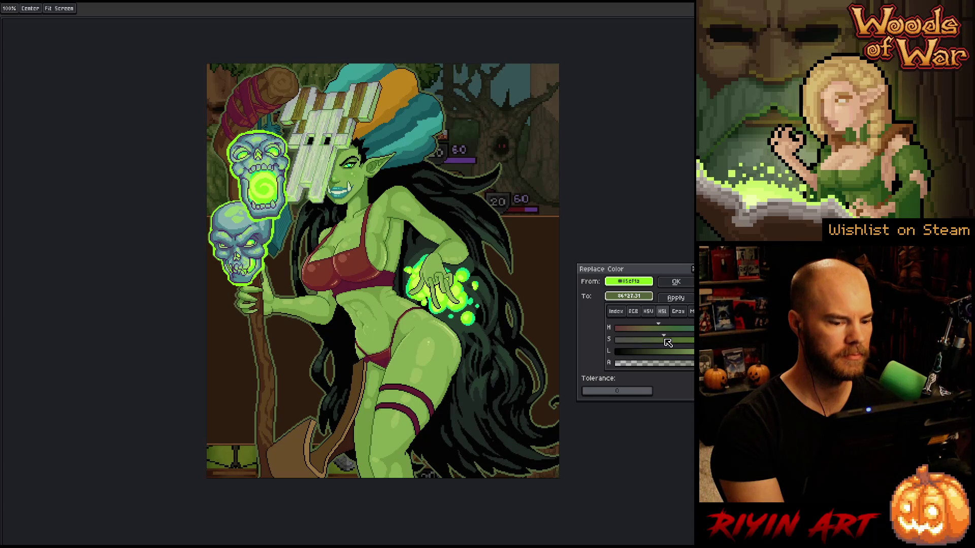
{"action": "left_click_drag", "start_coordinate": [667, 343], "coordinate": [703, 340]}
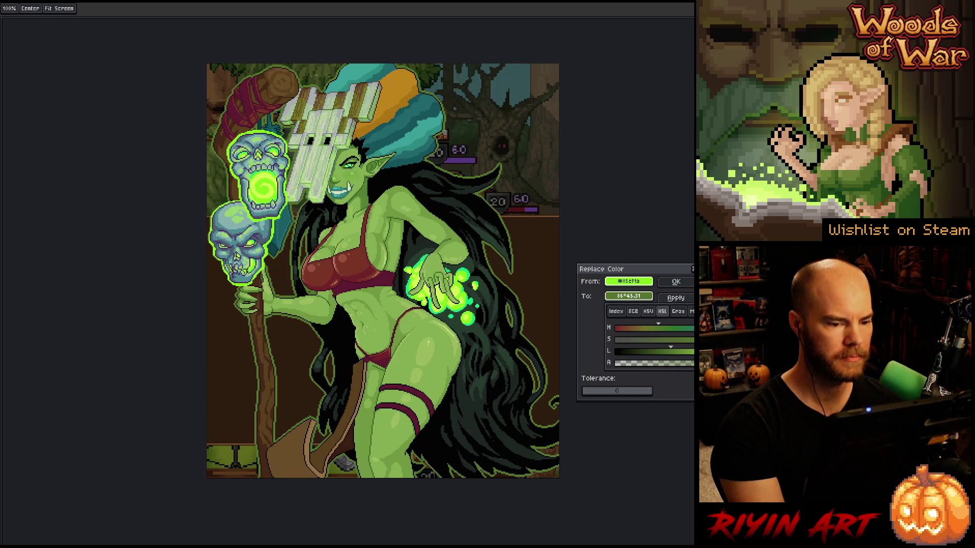
{"action": "mouse_move", "coordinate": [679, 351]}
{"action": "left_mouse_down"}
{"action": "mouse_move", "coordinate": [669, 352]}
{"action": "mouse_move", "coordinate": [678, 354]}
{"action": "left_mouse_up"}
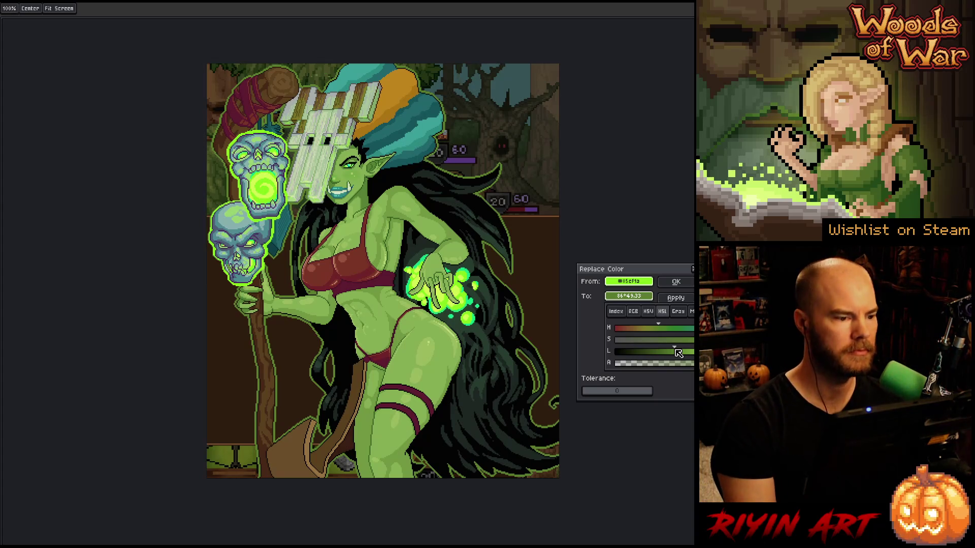
{"action": "left_click", "coordinate": [689, 353]}
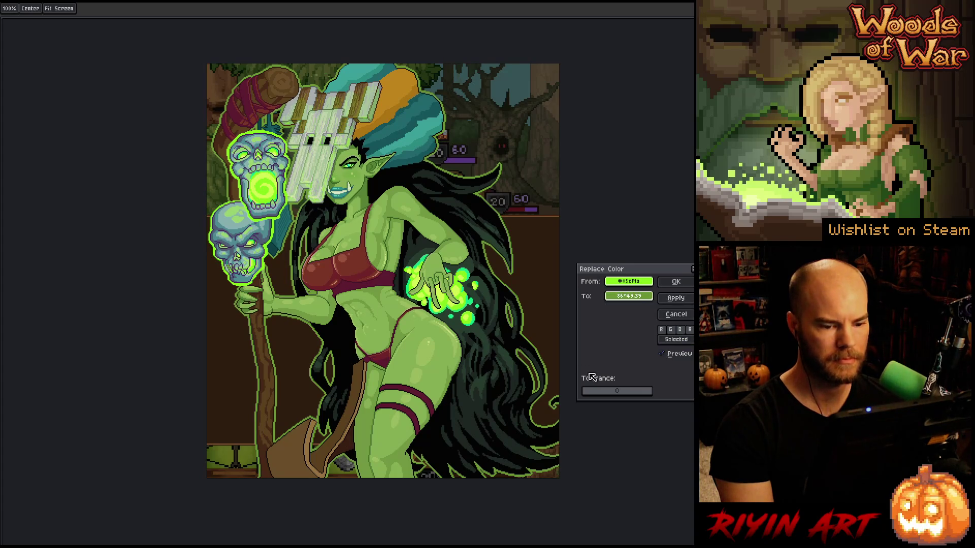
{"action": "left_click", "coordinate": [662, 354]}
{"action": "left_click", "coordinate": [663, 354]}
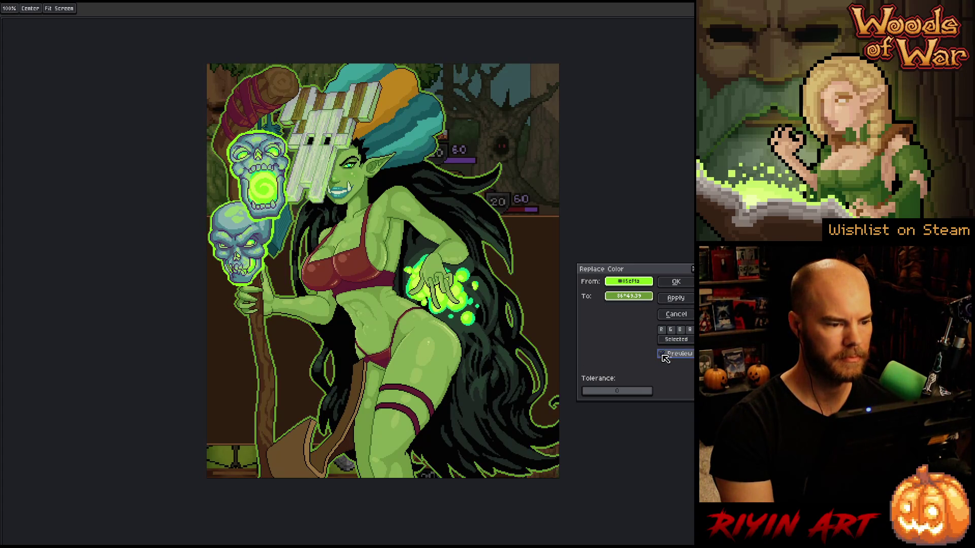
{"action": "left_click", "coordinate": [671, 281]}
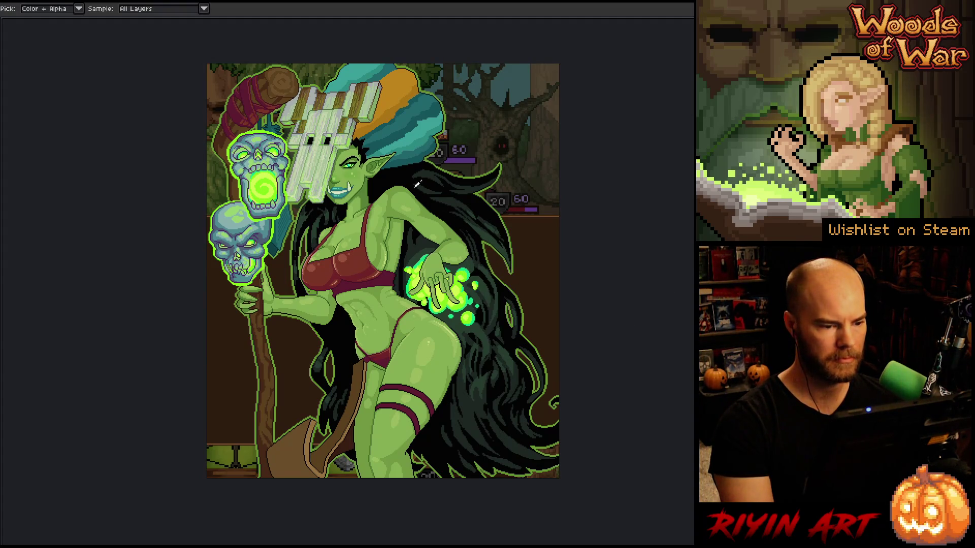
Dismiss the Outline settings without changes and restore the menus, palette and panels
{"action": "key", "text": "shift+o"}
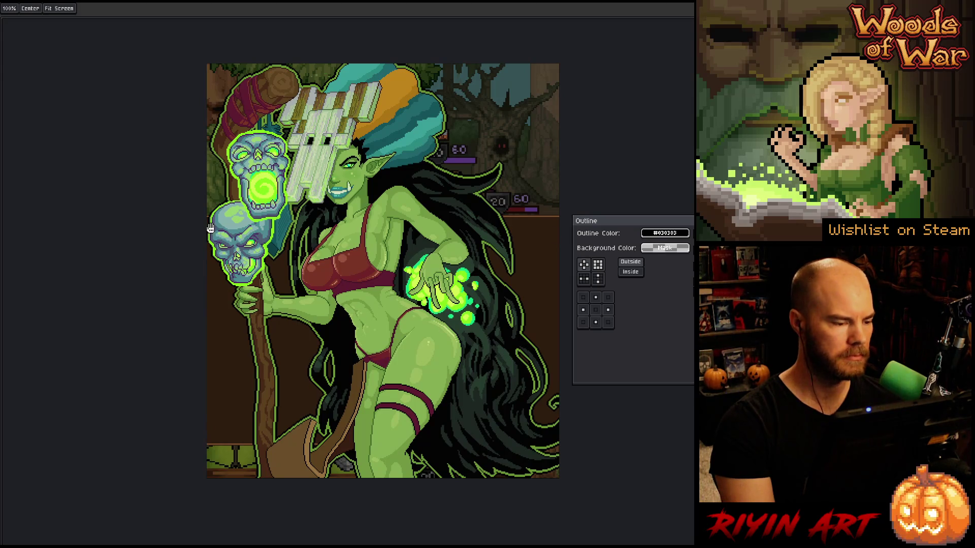
{"action": "scroll", "coordinate": [203, 217], "scroll_direction": "up", "scroll_amount": 4}
{"action": "scroll", "coordinate": [203, 217], "scroll_direction": "down", "scroll_amount": 5}
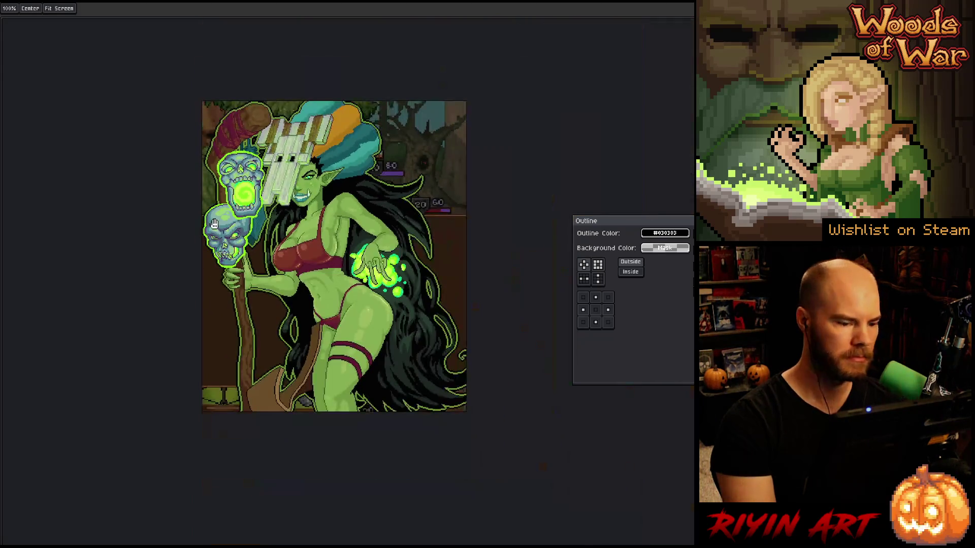
{"action": "left_click_drag", "start_coordinate": [256, 254], "coordinate": [309, 275]}
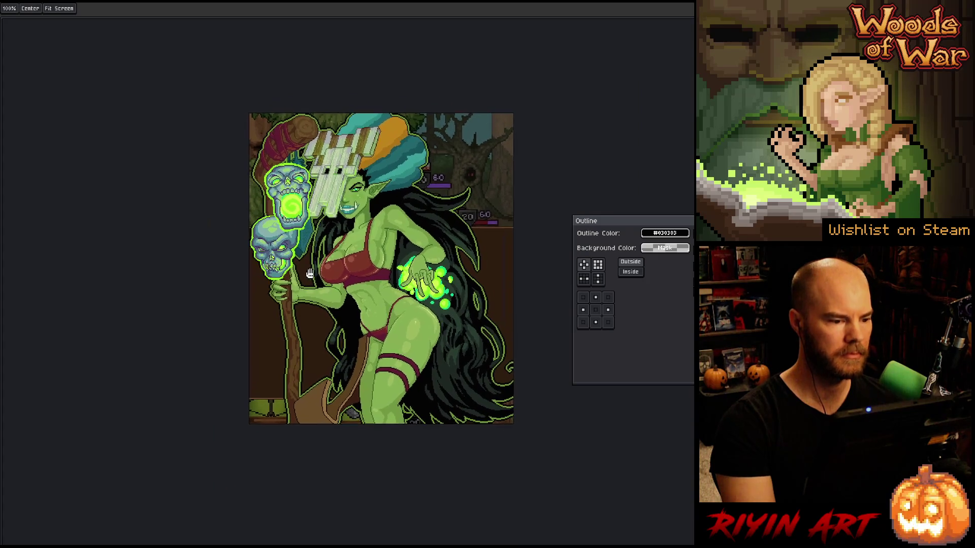
{"action": "key", "text": "Escape"}
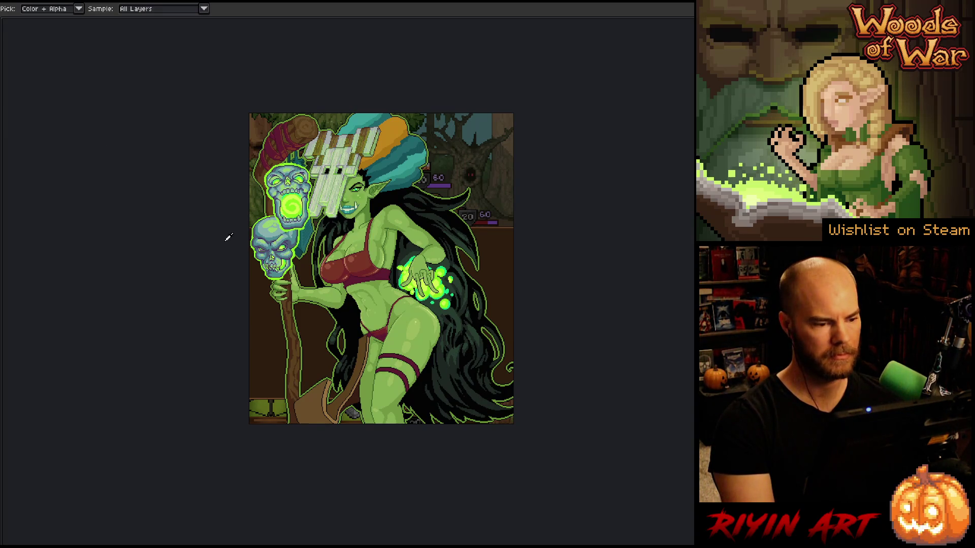
{"action": "key", "text": "Tab"}
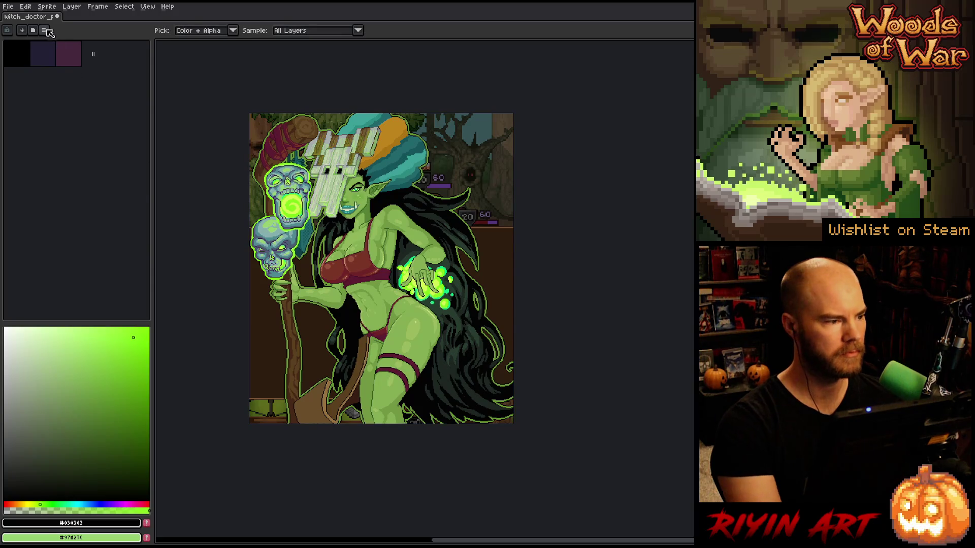
Resize the canvas width to 342px, anchored right so 2px are added on the left
{"action": "left_click", "coordinate": [46, 6]}
{"action": "left_click", "coordinate": [60, 56]}
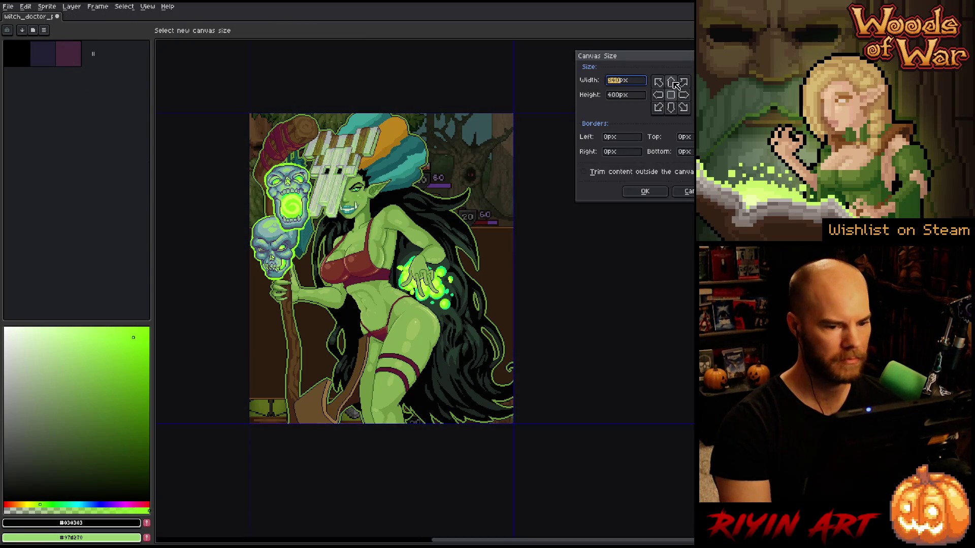
{"action": "left_click", "coordinate": [683, 94]}
{"action": "left_click", "coordinate": [620, 81]}
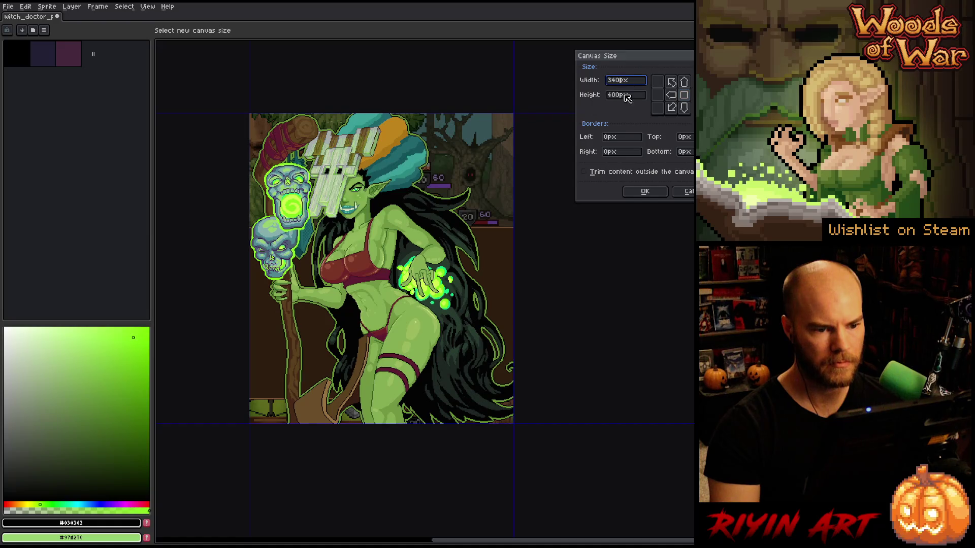
{"action": "key", "text": "BackSpace"}
{"action": "type", "text": "2"}
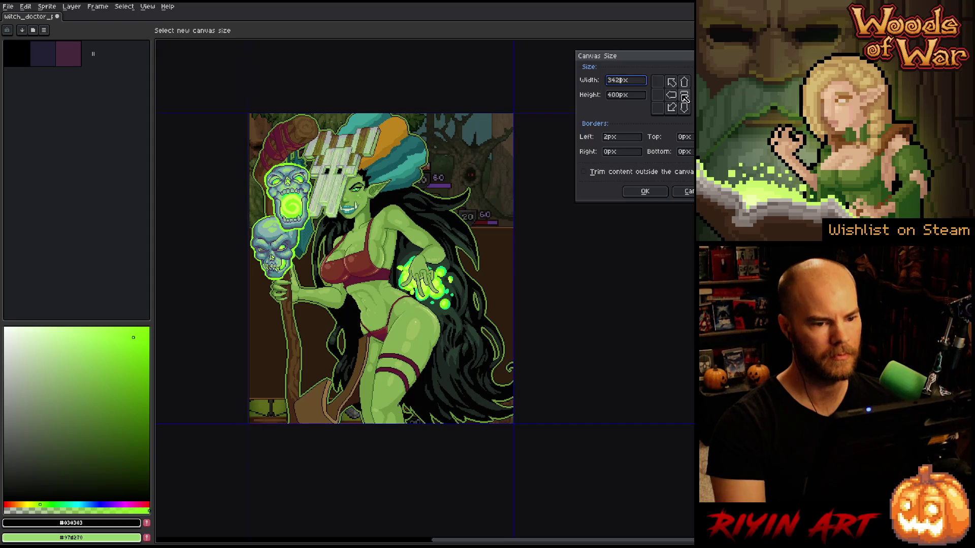
{"action": "left_click", "coordinate": [645, 192]}
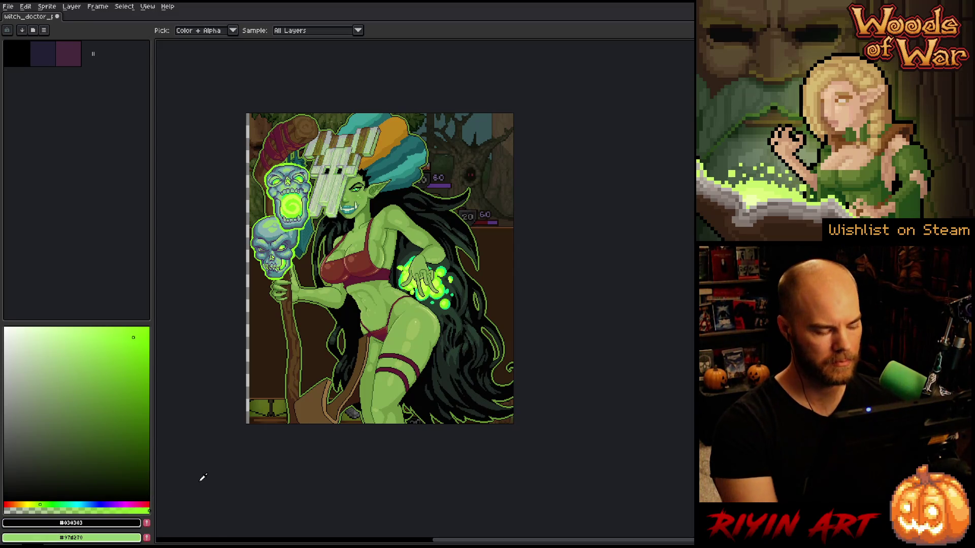
Show the timeline, select the color bg layer and sample the olive grass colour
{"action": "key", "text": "Tab"}
{"action": "scroll", "coordinate": [215, 503], "scroll_direction": "down", "scroll_amount": 5}
{"action": "left_click", "coordinate": [216, 523]}
{"action": "left_click", "coordinate": [259, 405]}
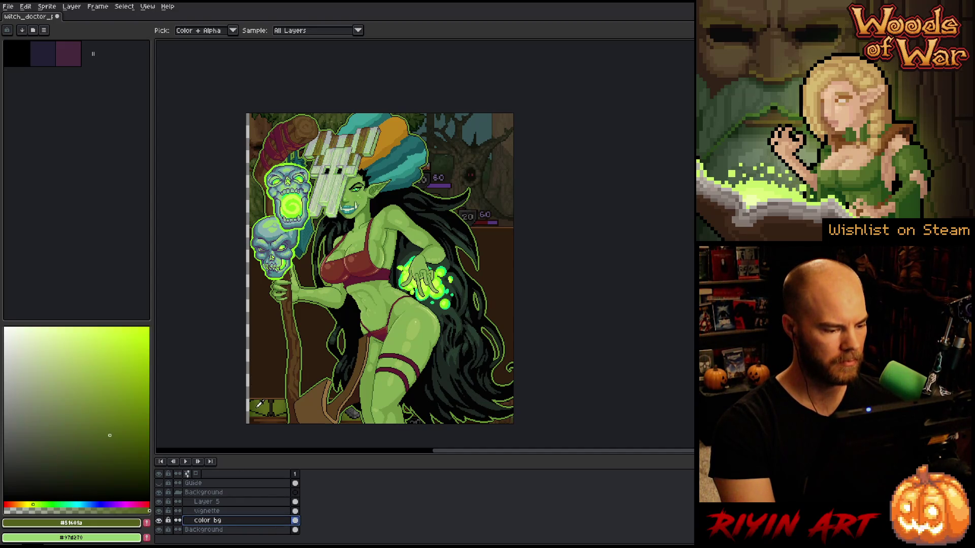
Fill the new left-edge strip with a dark green sampled from the canvas
{"action": "left_click", "coordinate": [314, 340]}
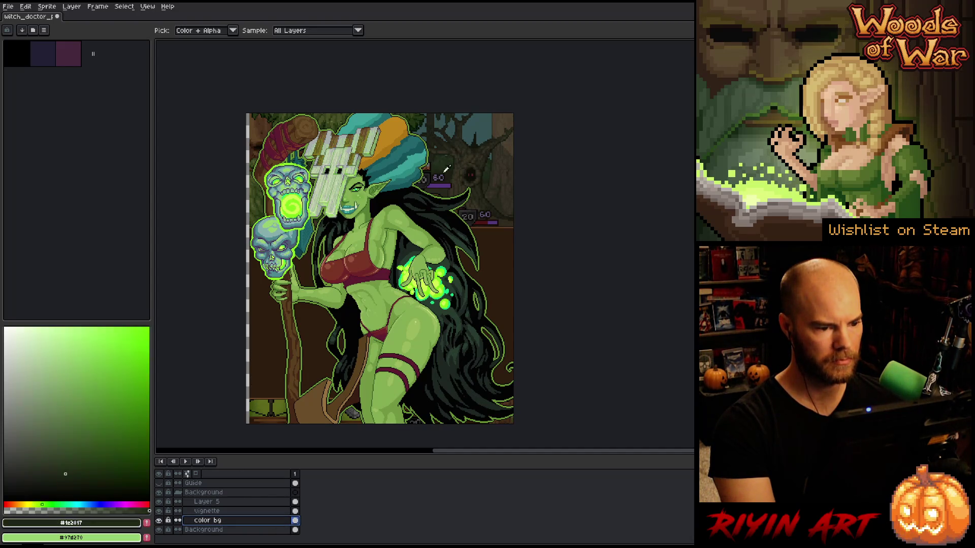
{"action": "key", "text": "g"}
{"action": "left_click", "coordinate": [247, 304]}
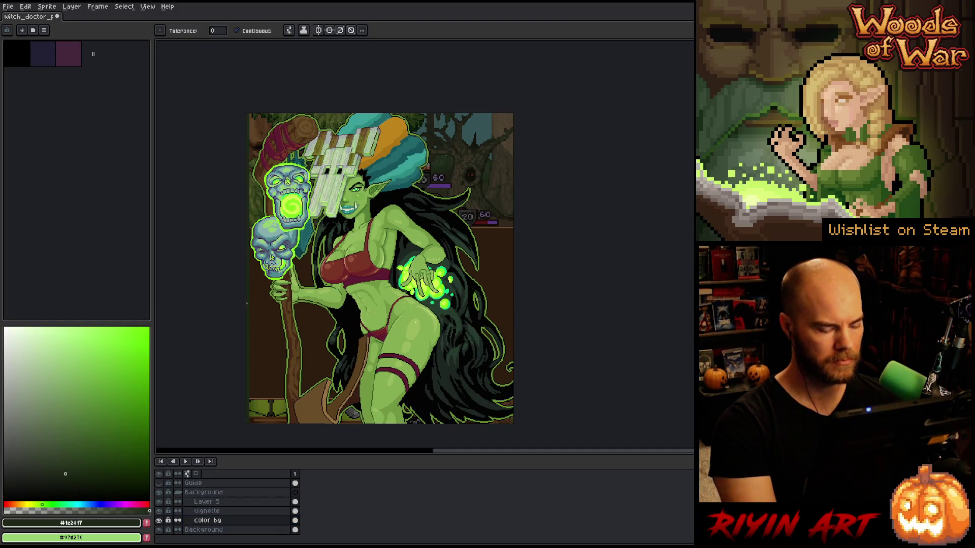
{"action": "scroll", "coordinate": [203, 489], "scroll_direction": "up", "scroll_amount": 5}
{"action": "scroll", "coordinate": [224, 513], "scroll_direction": "down", "scroll_amount": 3}
Select the Sketch 3 Copy layer and sample the near-black from the hair
{"action": "left_click", "coordinate": [228, 520]}
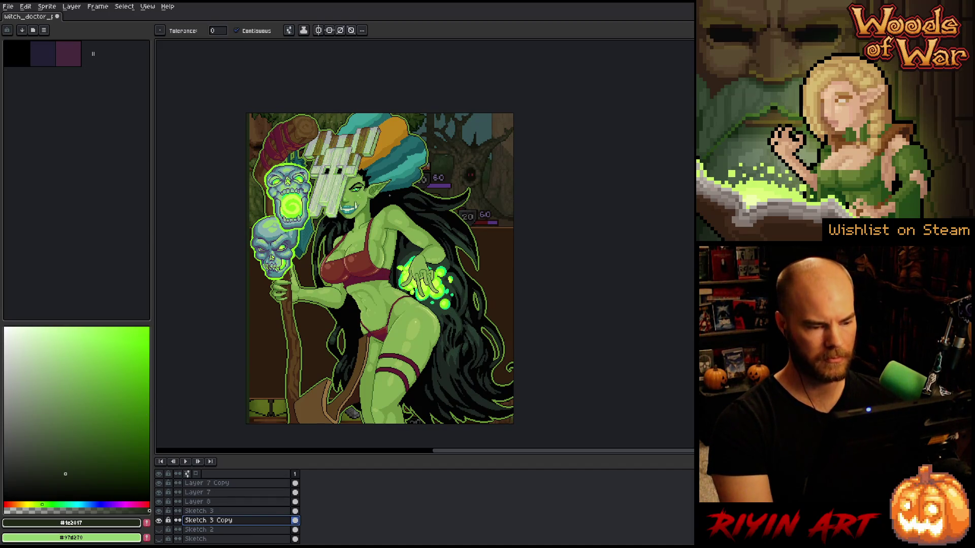
{"action": "key", "text": "p"}
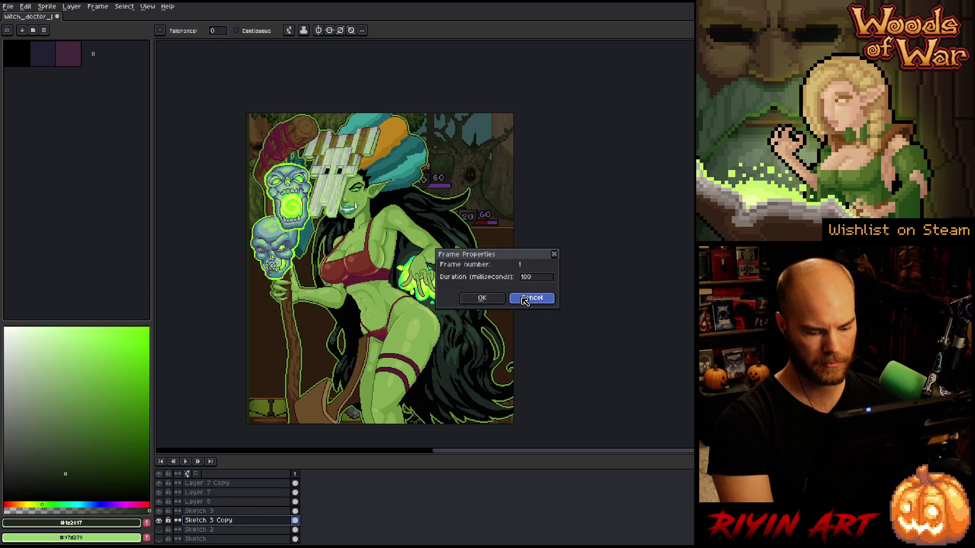
{"action": "left_click", "coordinate": [526, 299]}
{"action": "key", "text": "i"}
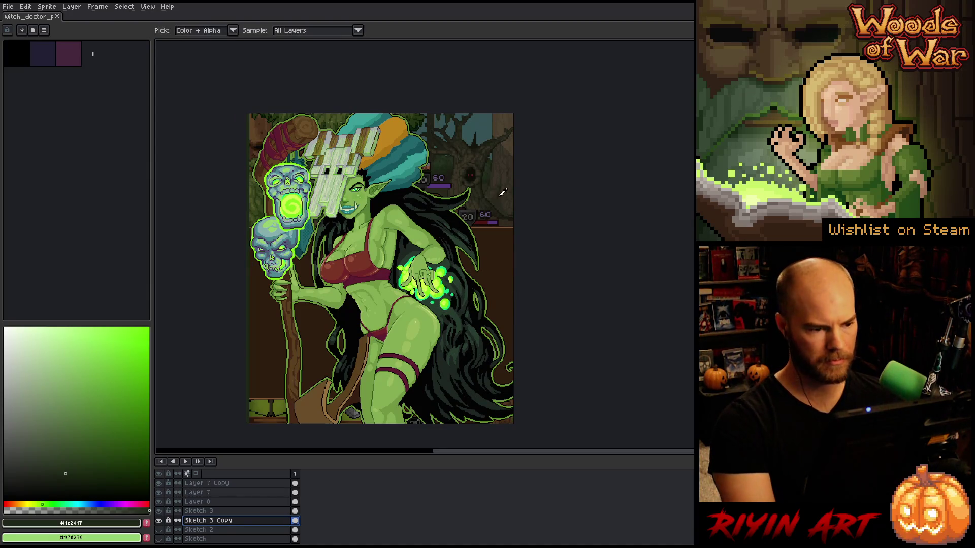
{"action": "left_click", "coordinate": [401, 192]}
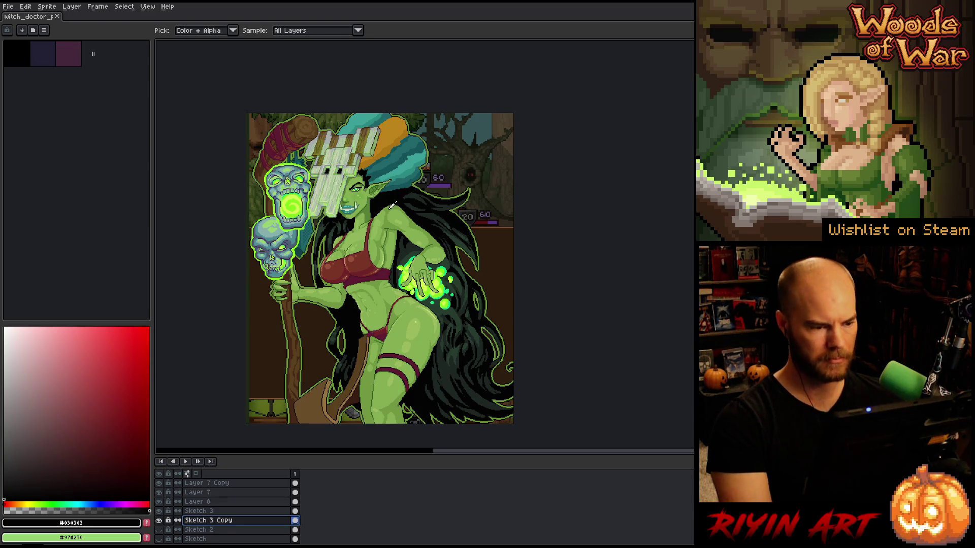
{"action": "key", "text": "shift+p"}
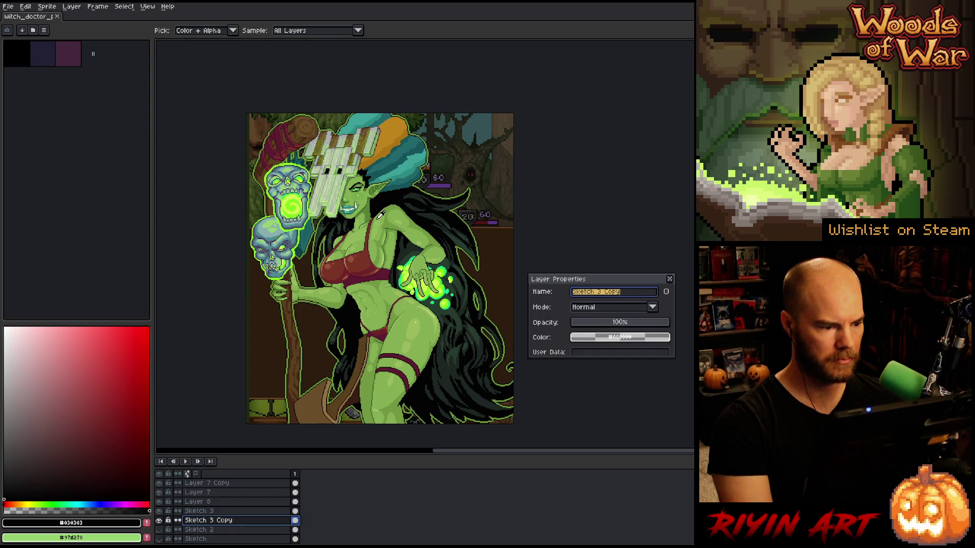
{"action": "left_click", "coordinate": [670, 279]}
Apply an Outline effect to the Sketch 3 Copy layer
{"action": "key", "text": "shift+o"}
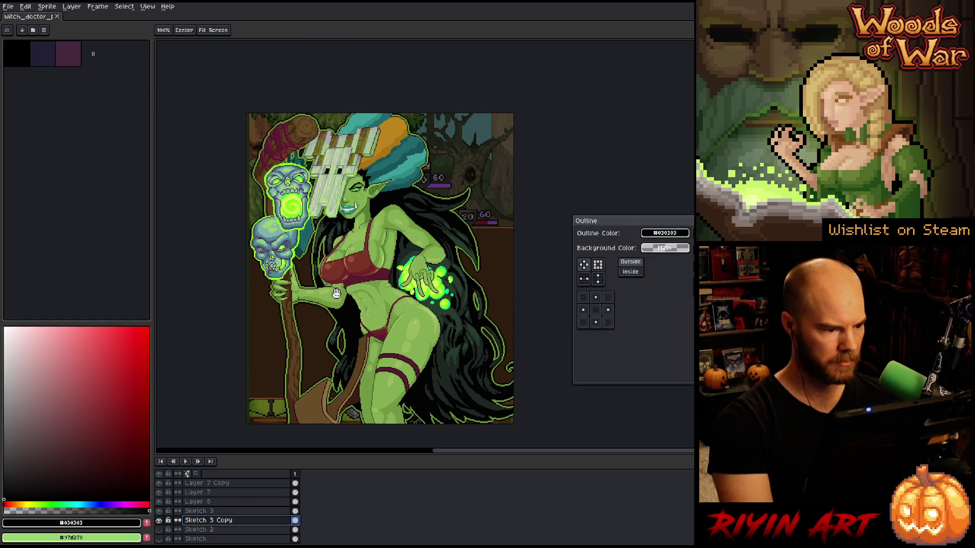
{"action": "key", "text": "Return"}
{"action": "key", "text": "i"}
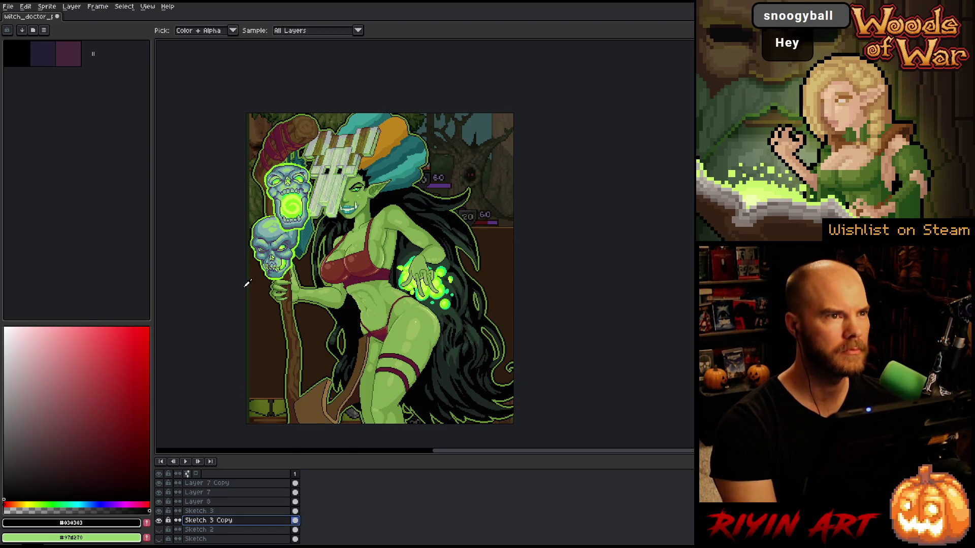
Zoom and pan to inspect the outlined witch up close, then save with Ctrl+S
{"action": "scroll", "coordinate": [270, 243], "scroll_direction": "up", "scroll_amount": 1}
{"action": "key", "text": "Tab"}
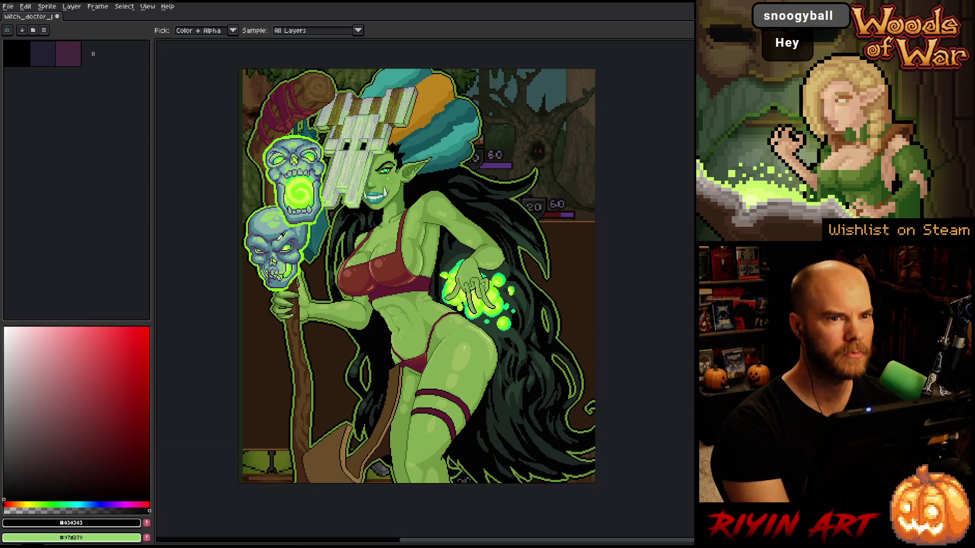
{"action": "key", "text": "h"}
{"action": "mouse_move", "coordinate": [349, 249]}
{"action": "left_mouse_down"}
{"action": "mouse_move", "coordinate": [345, 260]}
{"action": "mouse_move", "coordinate": [381, 223]}
{"action": "mouse_move", "coordinate": [375, 259]}
{"action": "left_mouse_up"}
{"action": "key", "text": "i"}
{"action": "scroll", "coordinate": [378, 249], "scroll_direction": "up", "scroll_amount": 1}
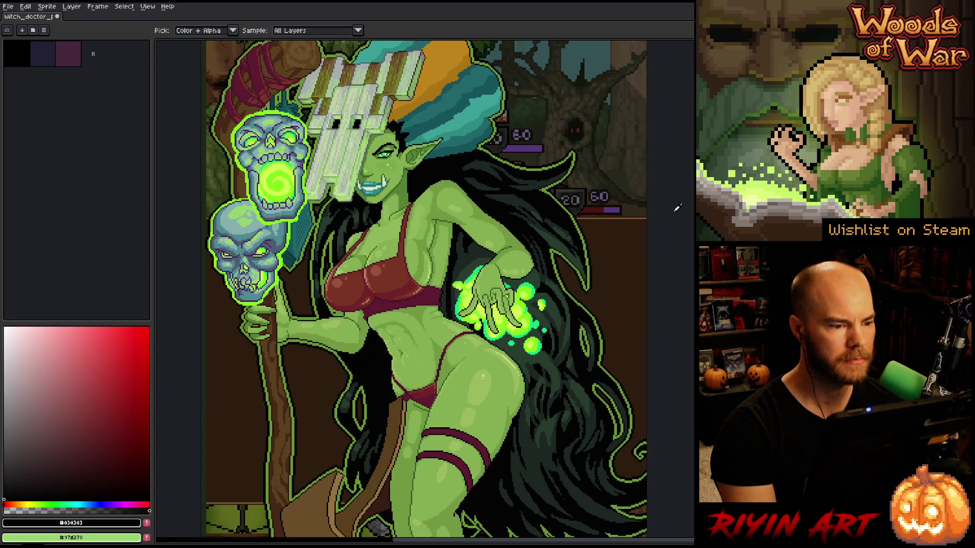
{"action": "scroll", "coordinate": [675, 207], "scroll_direction": "down", "scroll_amount": 1}
{"action": "mouse_move", "coordinate": [607, 246]}
{"action": "left_mouse_down"}
{"action": "mouse_move", "coordinate": [542, 274]}
{"action": "mouse_move", "coordinate": [531, 287]}
{"action": "mouse_move", "coordinate": [538, 300]}
{"action": "mouse_move", "coordinate": [537, 282]}
{"action": "mouse_move", "coordinate": [539, 289]}
{"action": "left_mouse_up"}
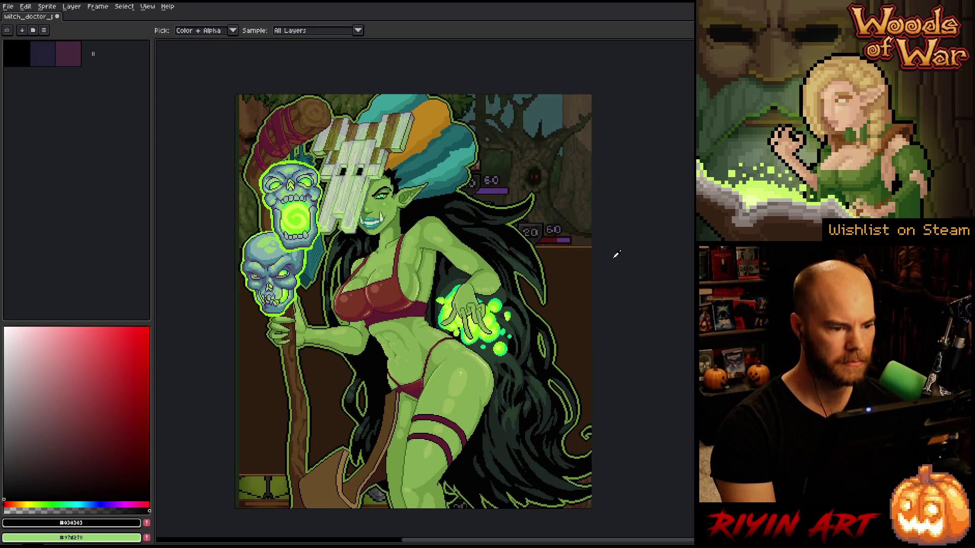
{"action": "key", "text": "ctrl+s"}
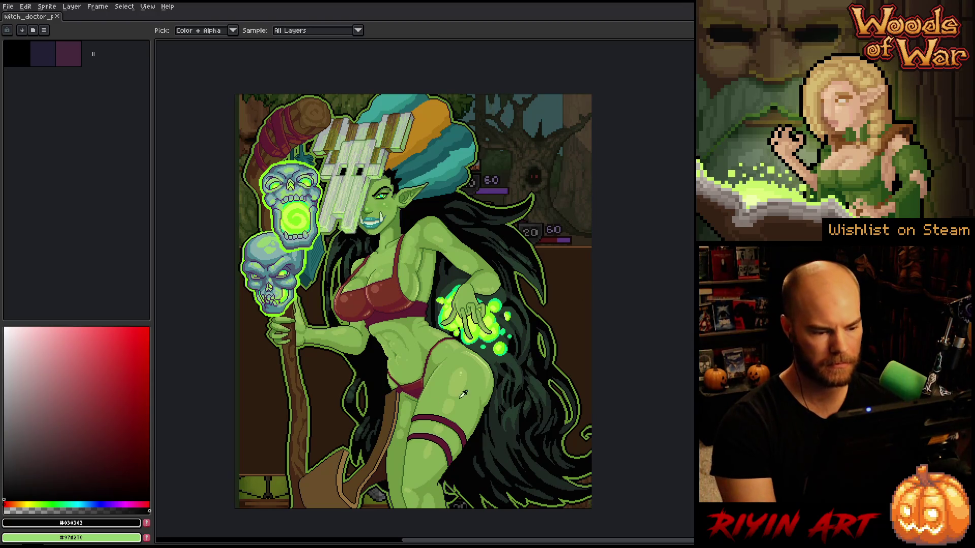
Fill the light-brown cloth at the staff's base with a darker orange-brown
{"action": "left_click", "coordinate": [380, 471]}
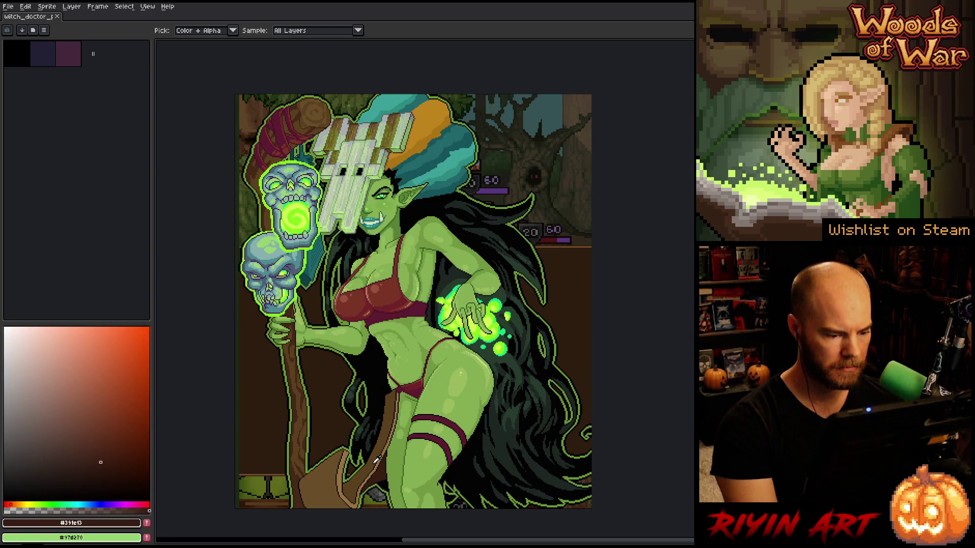
{"action": "left_click", "coordinate": [376, 461]}
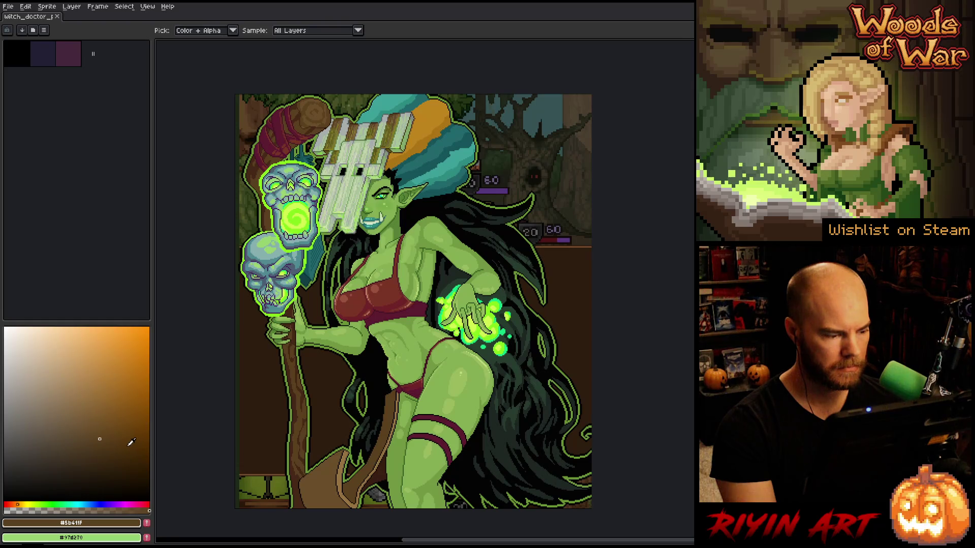
{"action": "left_click", "coordinate": [109, 449]}
{"action": "key", "text": "g"}
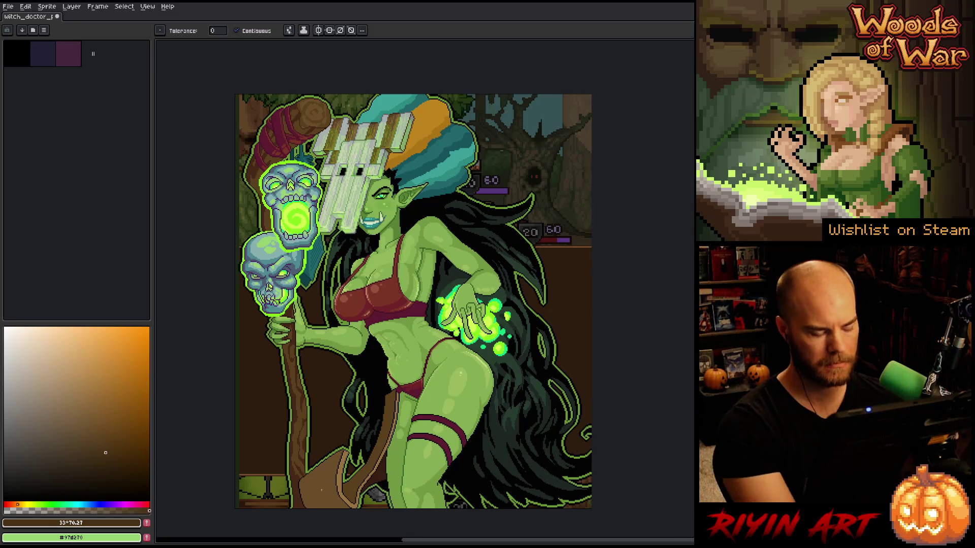
{"action": "key", "text": "Tab"}
{"action": "key", "text": "Tab"}
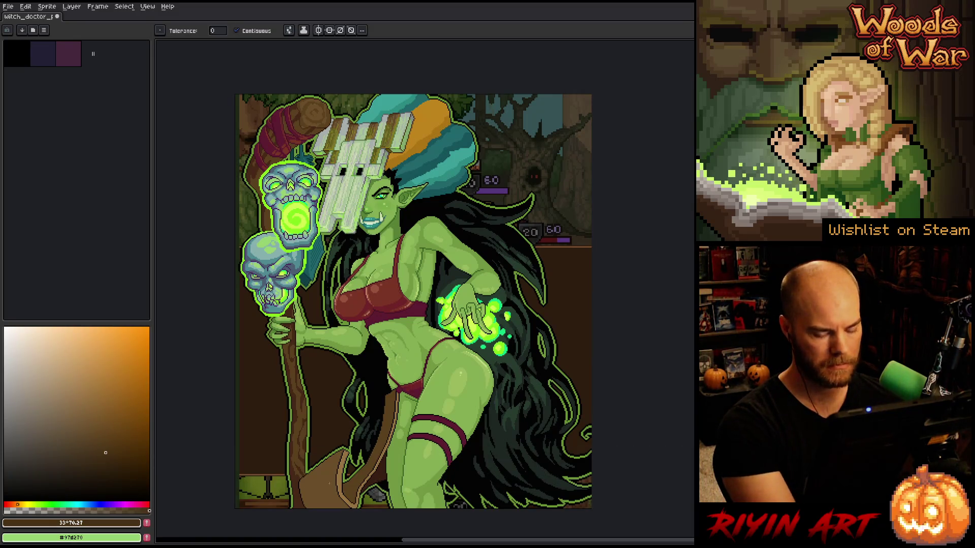
{"action": "left_click", "coordinate": [310, 485]}
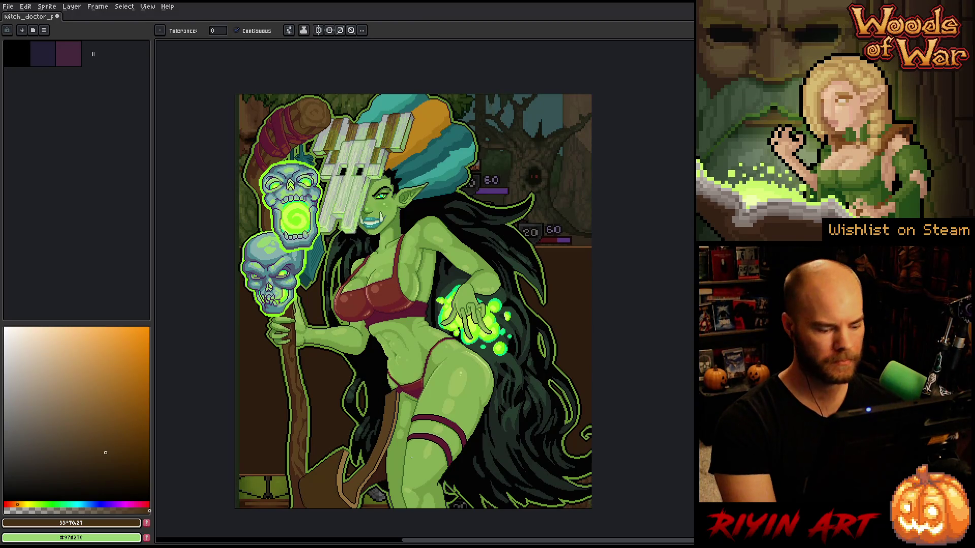
Save the drawing and bring the layers timeline back into view
{"action": "key", "text": "ctrl+s"}
{"action": "key", "text": "v"}
{"action": "key", "text": "w"}
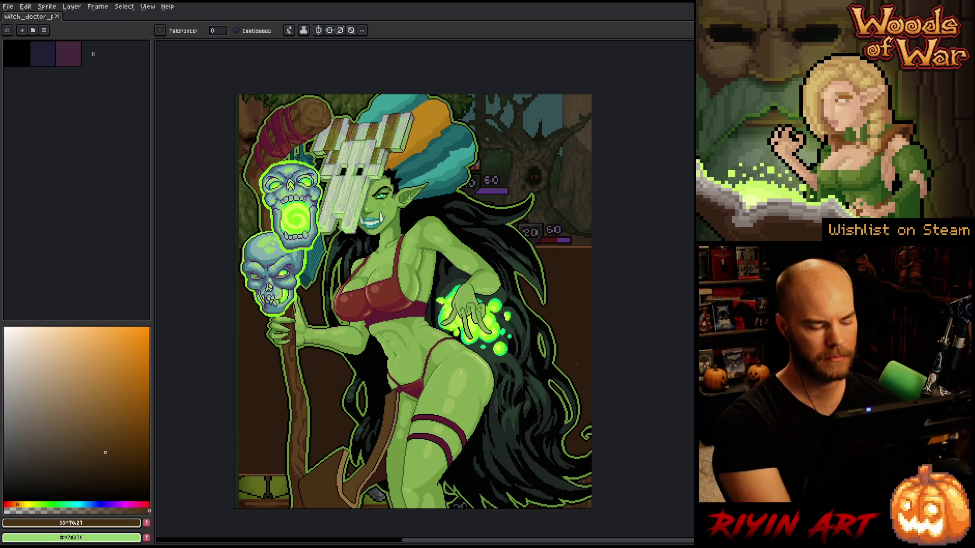
{"action": "key", "text": "Tab"}
{"action": "scroll", "coordinate": [235, 501], "scroll_direction": "up", "scroll_amount": 3}
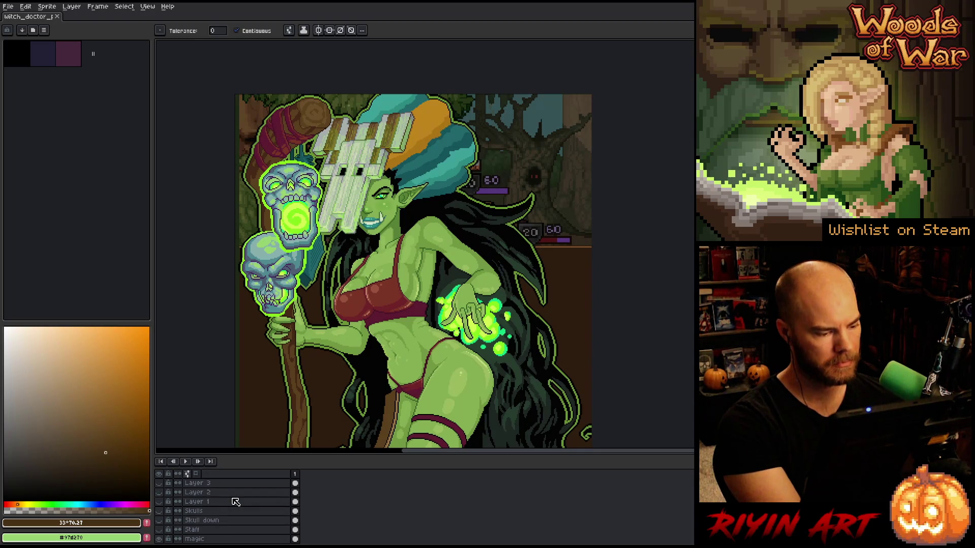
{"action": "scroll", "coordinate": [235, 501], "scroll_direction": "up", "scroll_amount": 5}
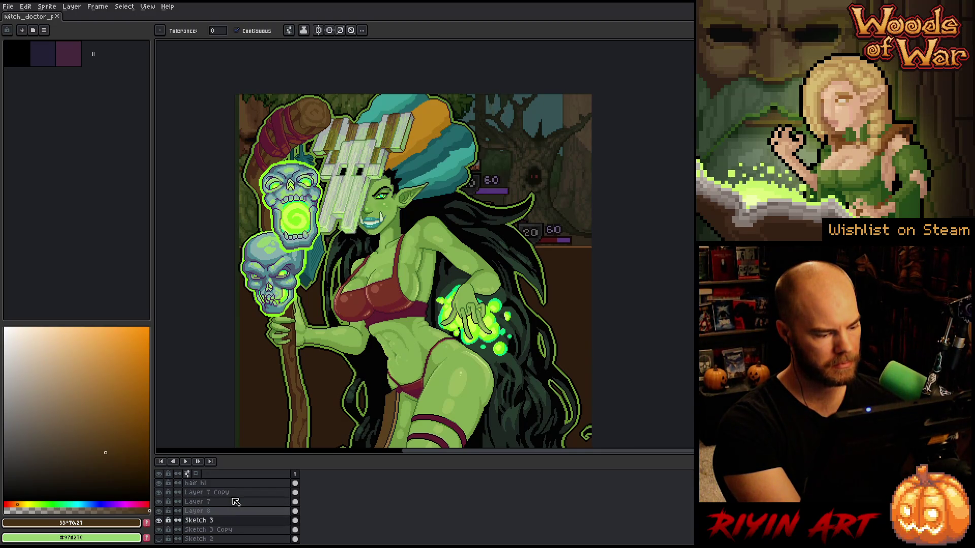